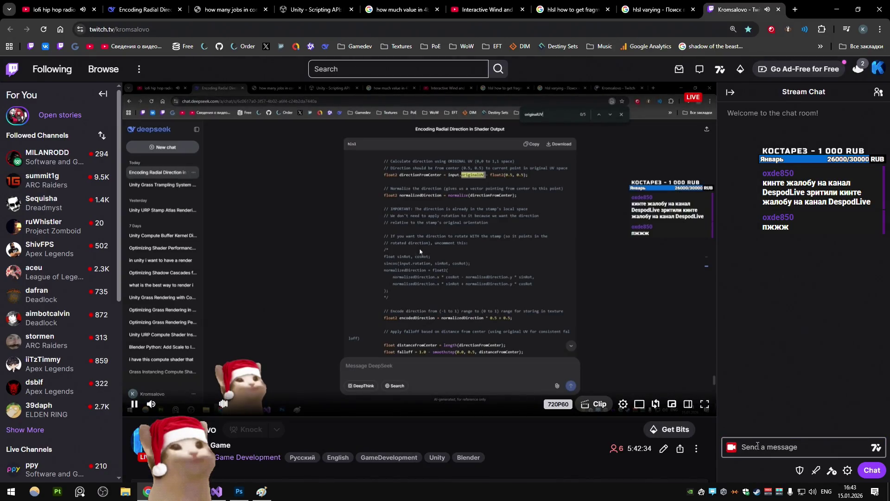
- Ban the spamming chatter with a /ban command in Twitch chat, then close the Twitch tab
text(/ban oxde850)
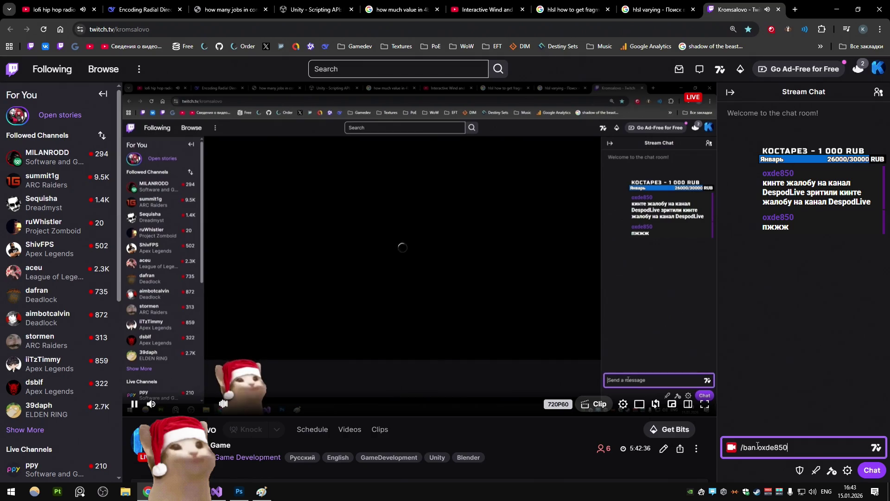
key(Return)
key(ctrl+w)
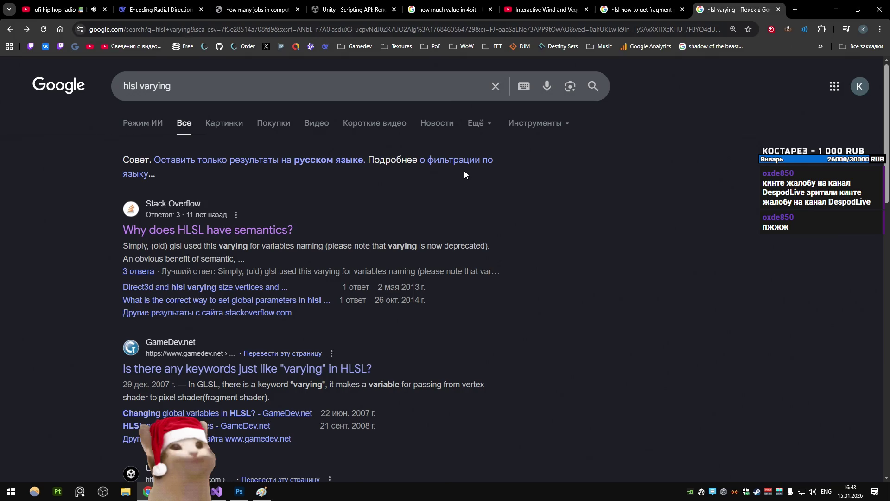
- Close the 'hlsl varying' and fragment position search tabs, then resume the GDC wind talk
click(721, 5)
click(779, 9)
click(715, 9)
click(388, 235)
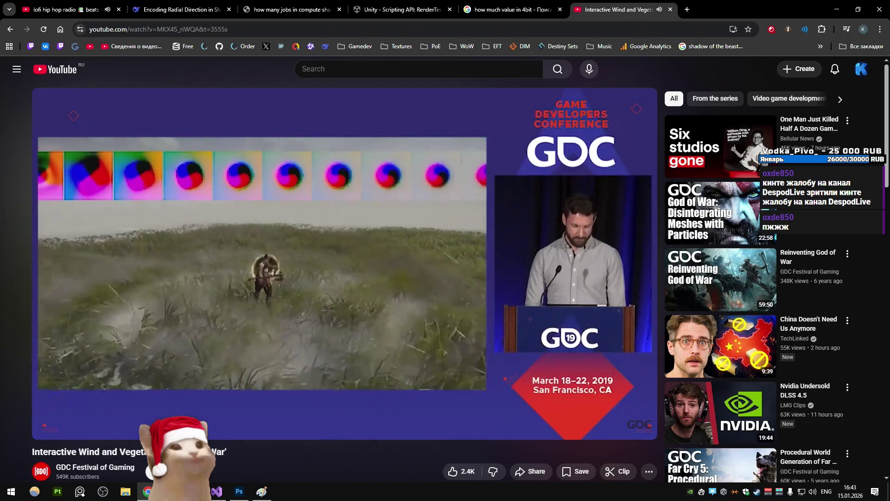
- Rewind the GDC talk to the wind simulation volume section around 5:15
key(Left)
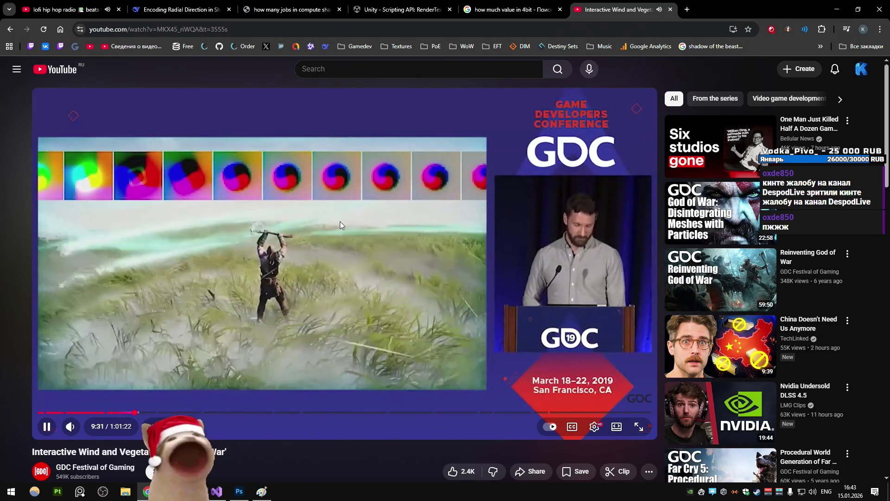
key(Left)
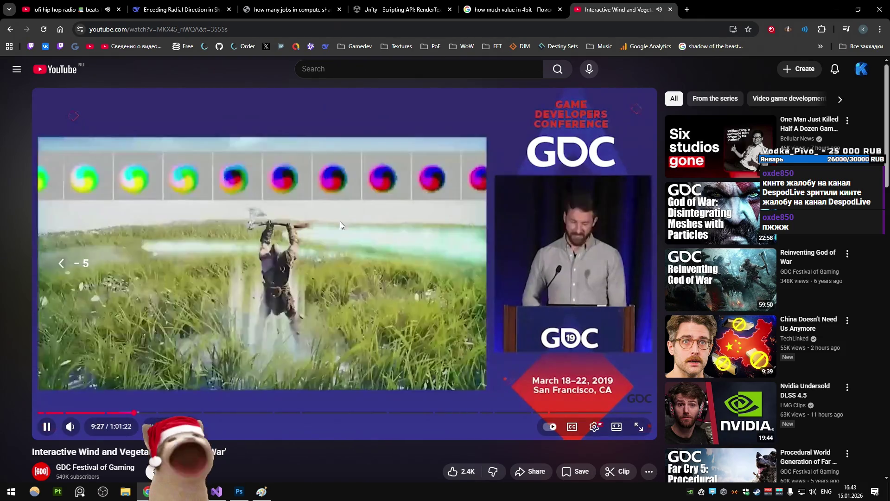
key(Left)
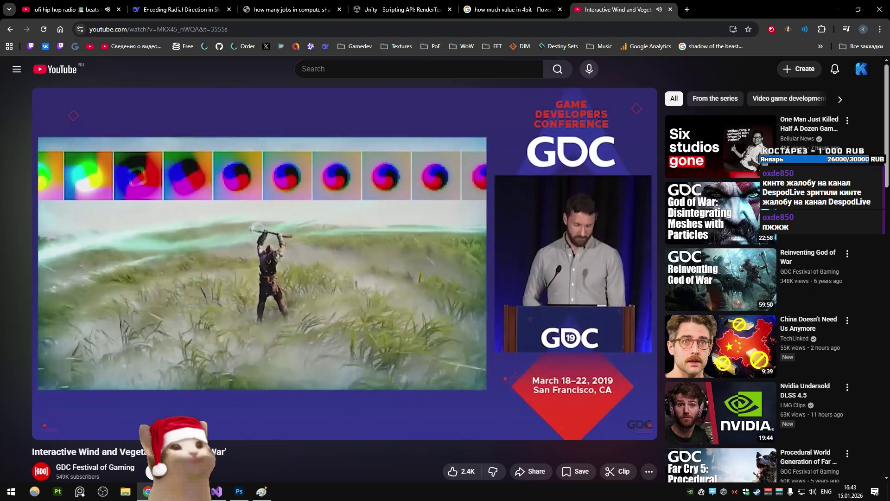
click(341, 221)
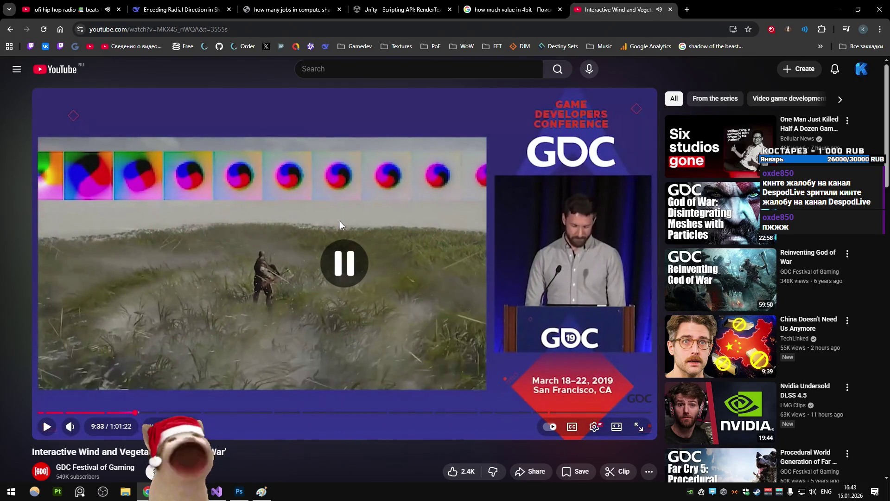
click(340, 221)
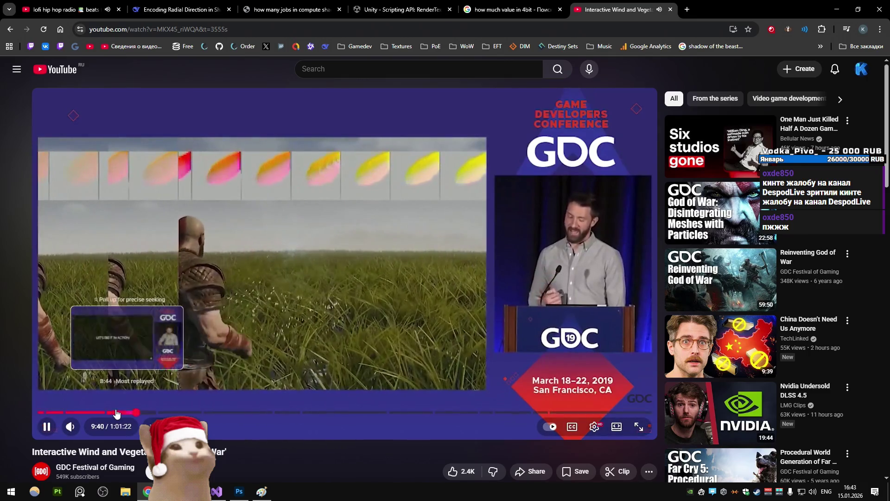
click(105, 412)
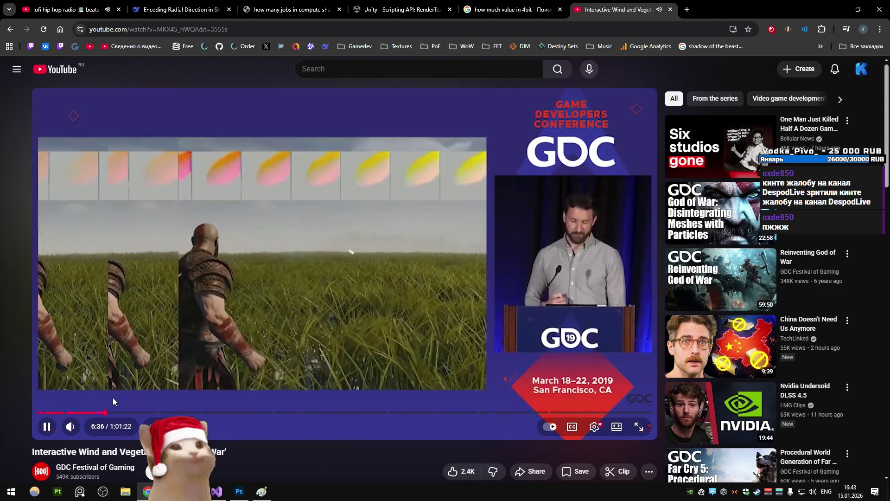
click(93, 412)
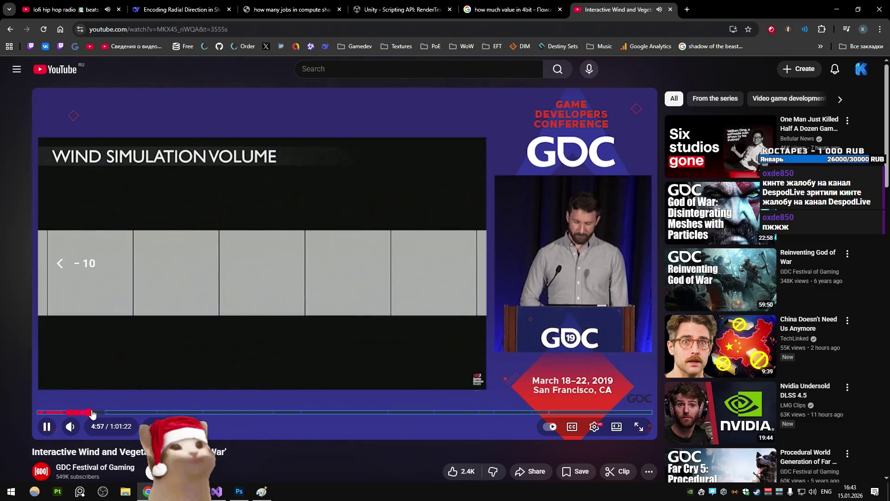
key(Left)
key(Left)
key(Left)
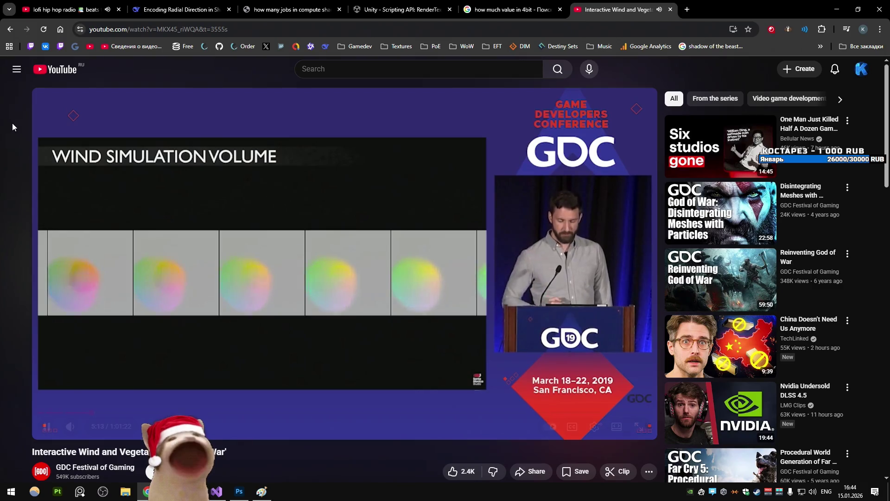
- Pause the talk, then skip forward toward the Wind Motors: Emission slide
key(space)
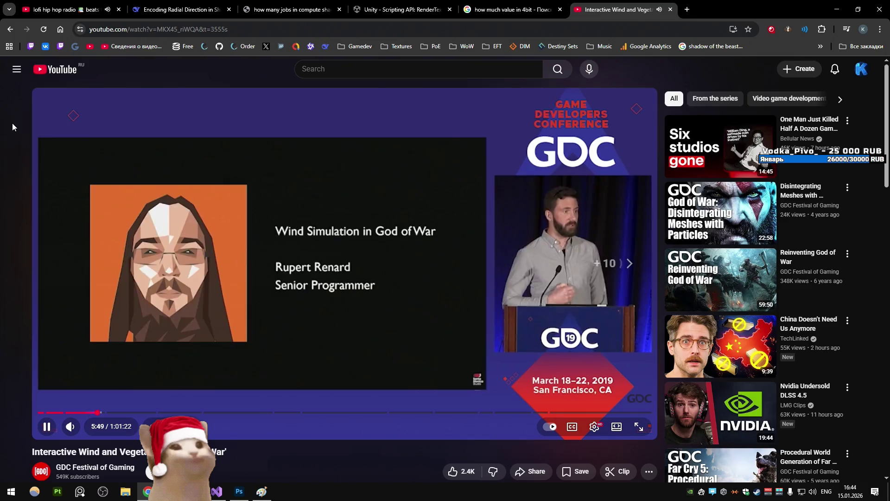
key(Right)
key(Right)
key(Right)
key(Right)
key(Right)
key(Right)
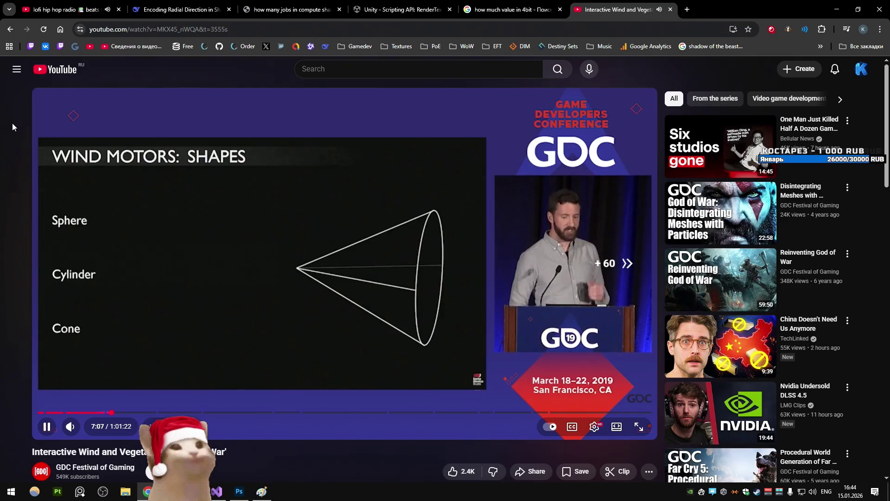
key(Right)
key(Right)
key(Right)
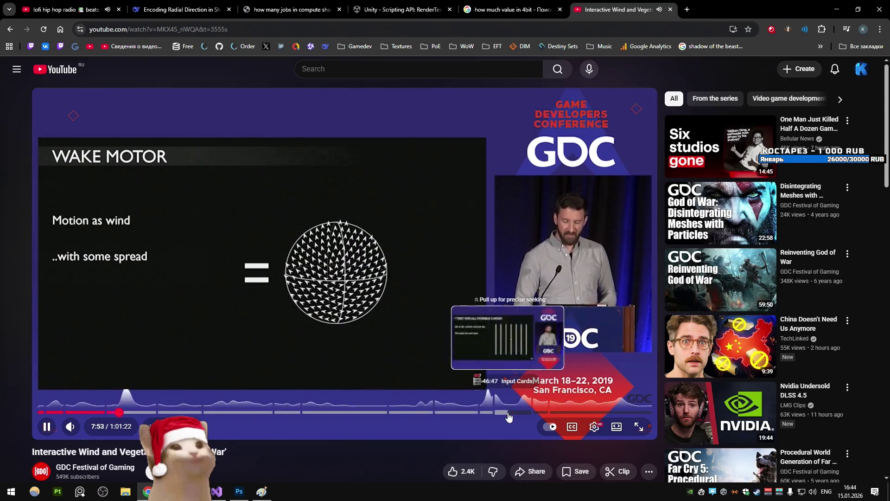
- Scrub ahead through the vegetation collision, footstep trail, Named Wind Speeds and HAIR slides
click(498, 412)
click(556, 412)
click(581, 411)
mouse_move(344, 411)
mouse_down()
mouse_move(364, 412)
mouse_move(337, 413)
mouse_up()
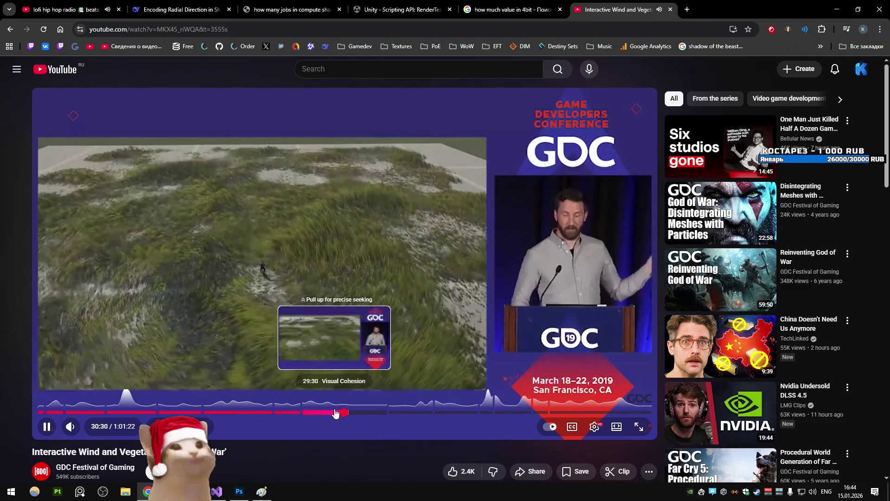
click(417, 414)
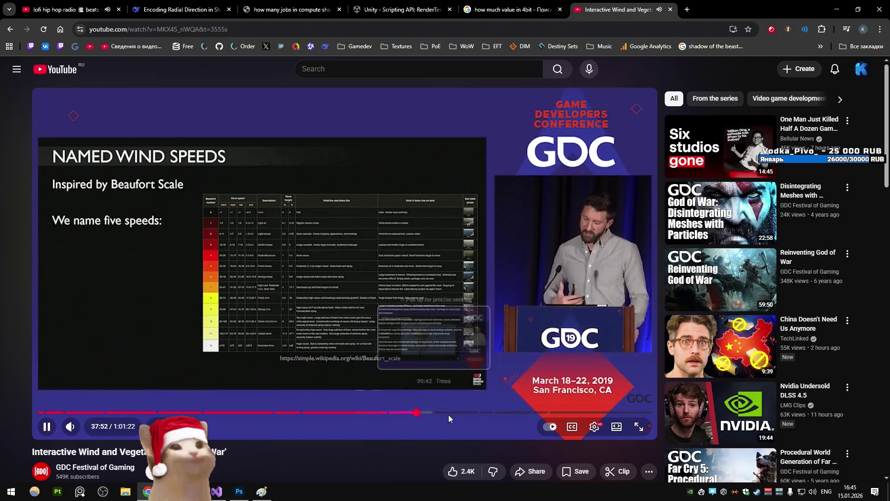
click(453, 414)
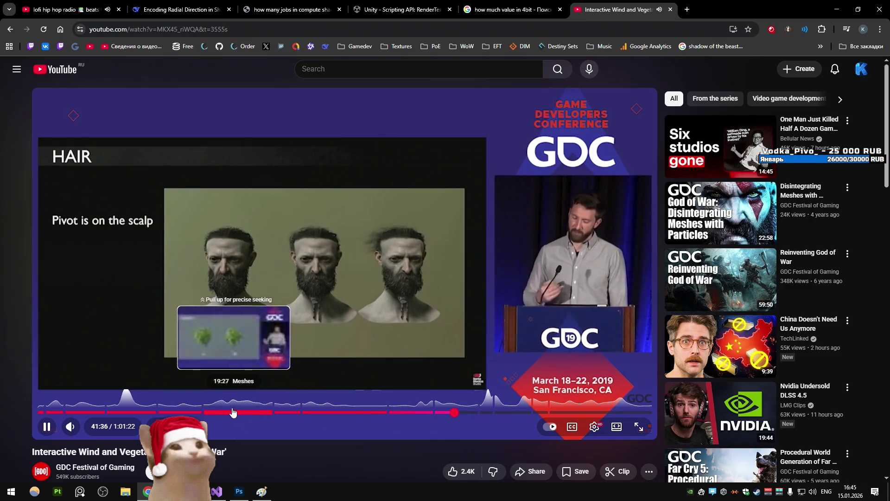
- Jump back to the grass trampling demo near 8:35 and step through it
click(125, 413)
key(l)
key(Left)
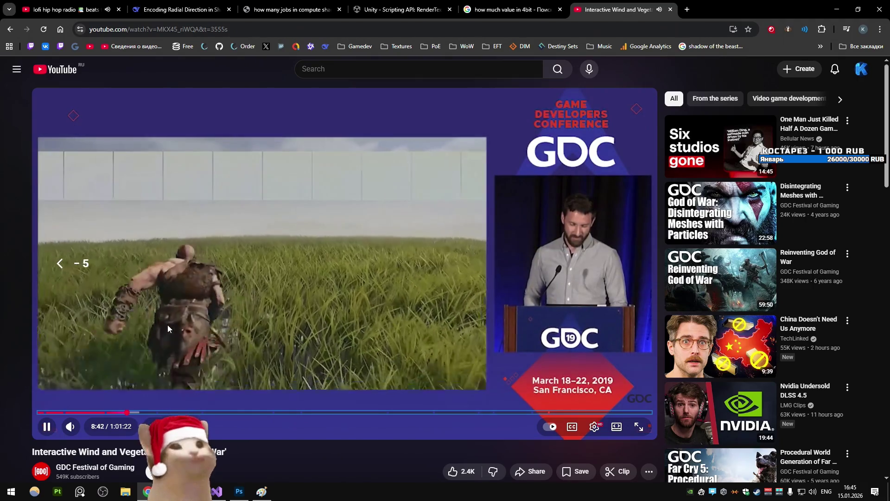
key(k)
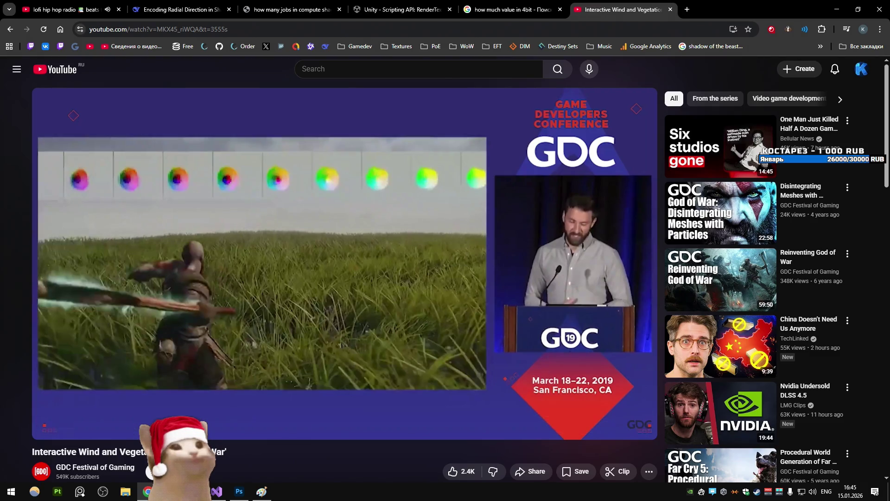
key(k)
key(k)
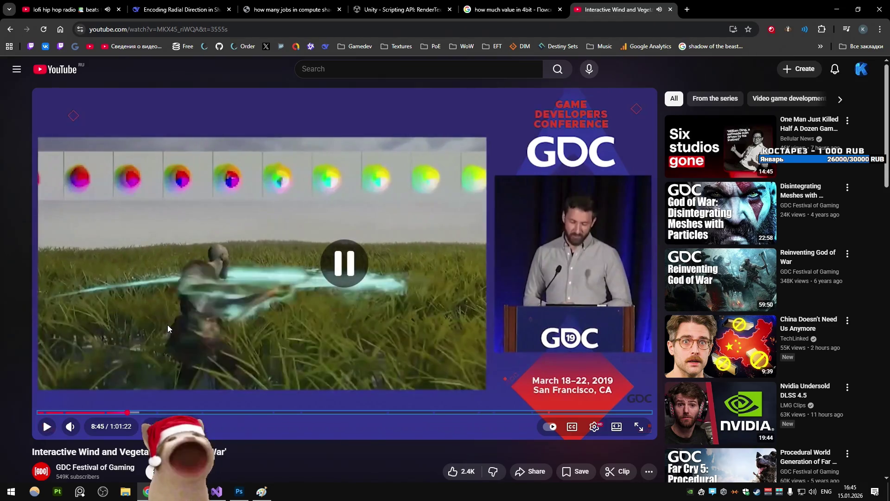
key(k)
key(k)
key(k)
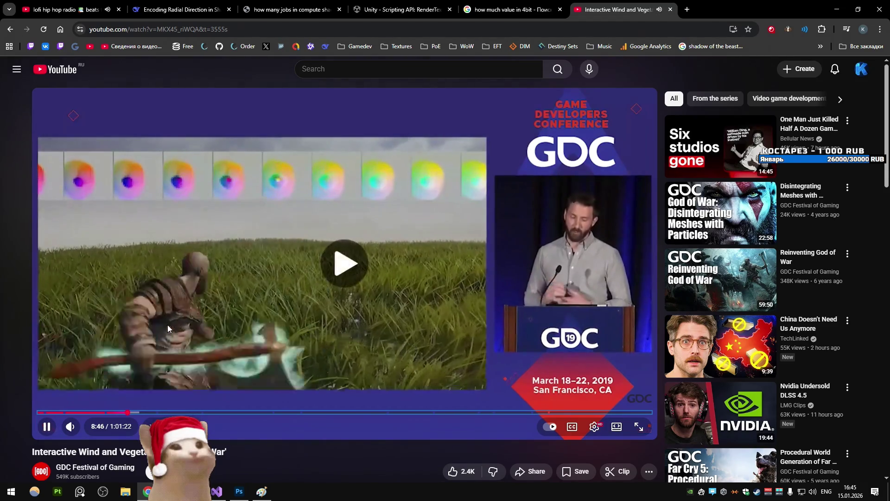
- Freeze the demo at 8:58 on the trampled grass colour wheels, then switch to Unity
key(k)
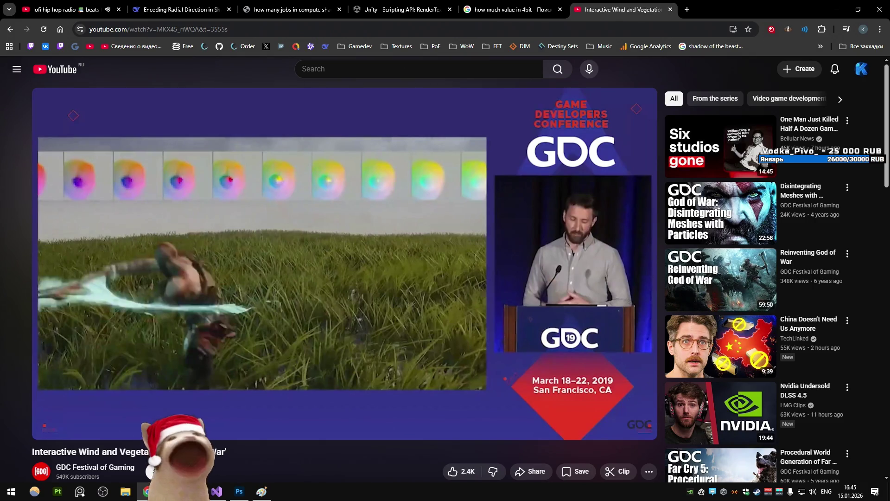
key(k)
key(k)
key(k)
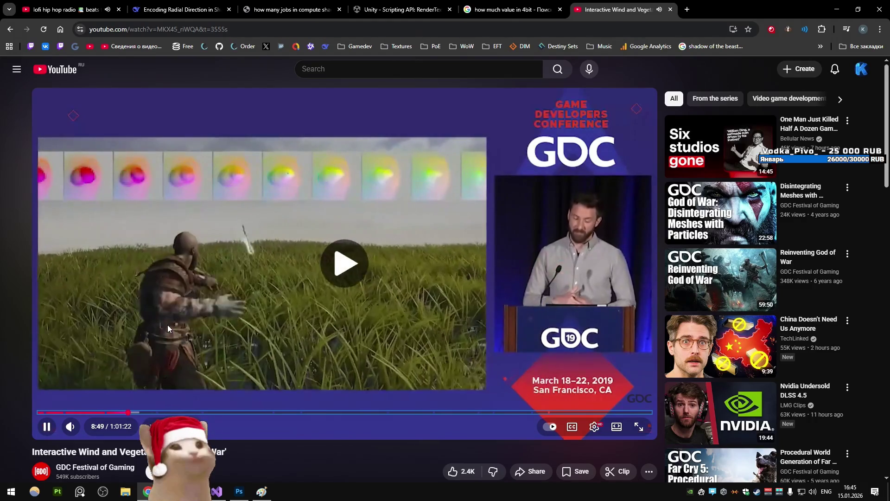
key(k)
key(k)
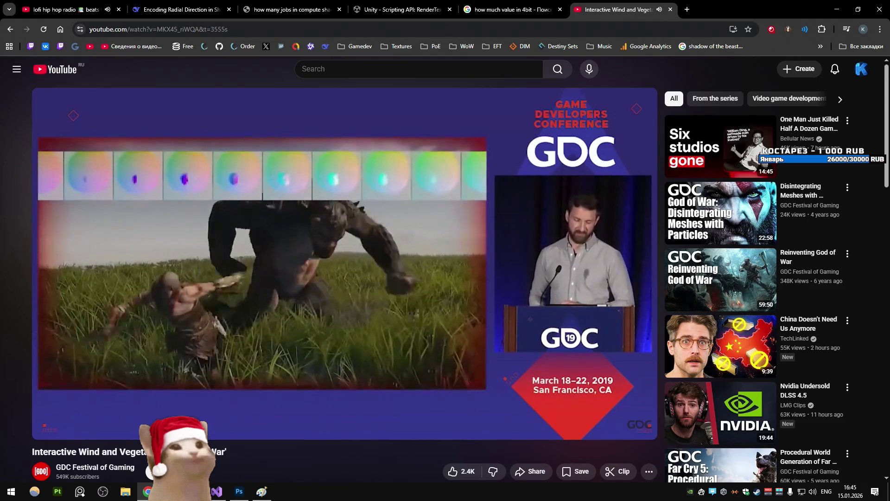
mouse_move(168, 324)
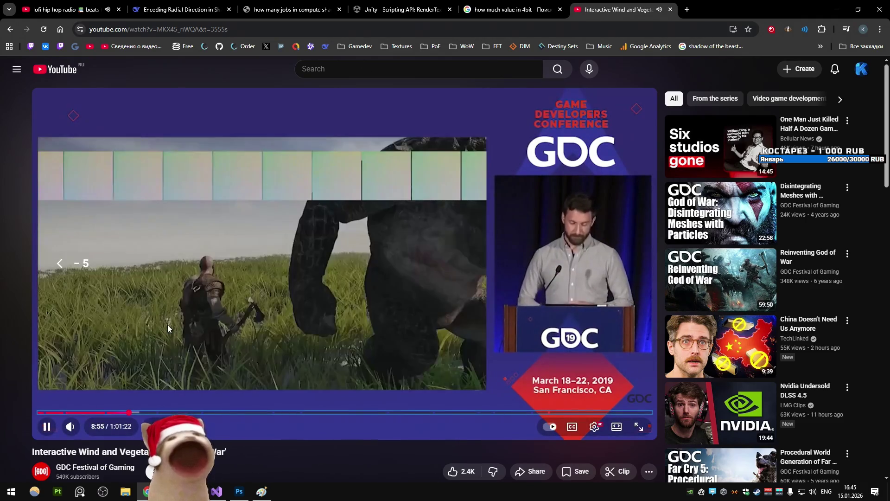
click(167, 325)
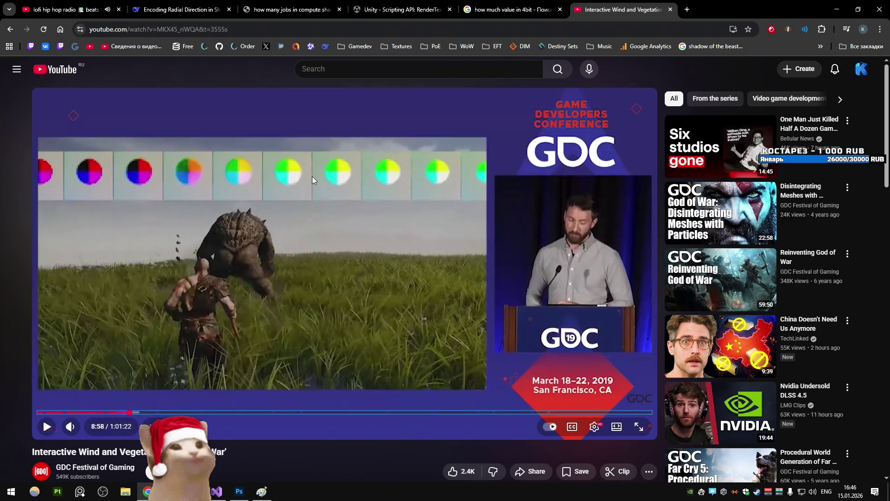
key(ctrl+w)
key(alt+Tab)
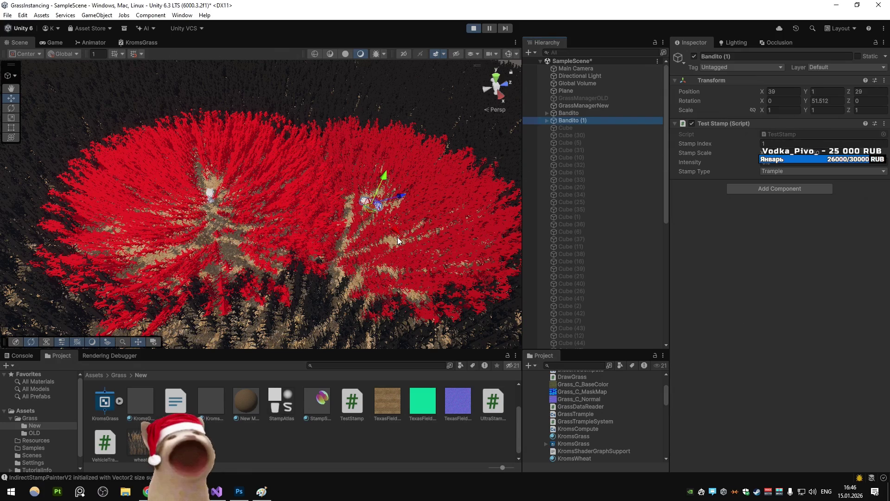
- Lower the Bandito (1) Test Stamp Intensity to fade the red trample, then head to Visual Studio
drag(755, 167, 747, 166)
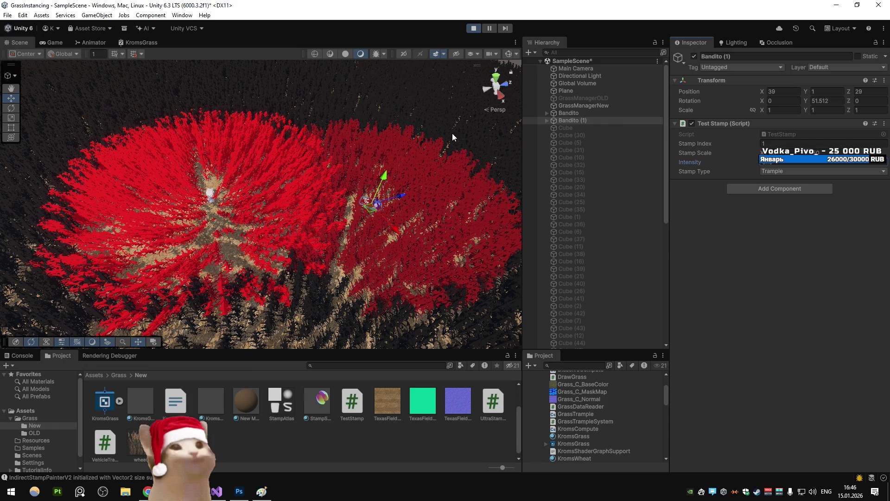
click(147, 491)
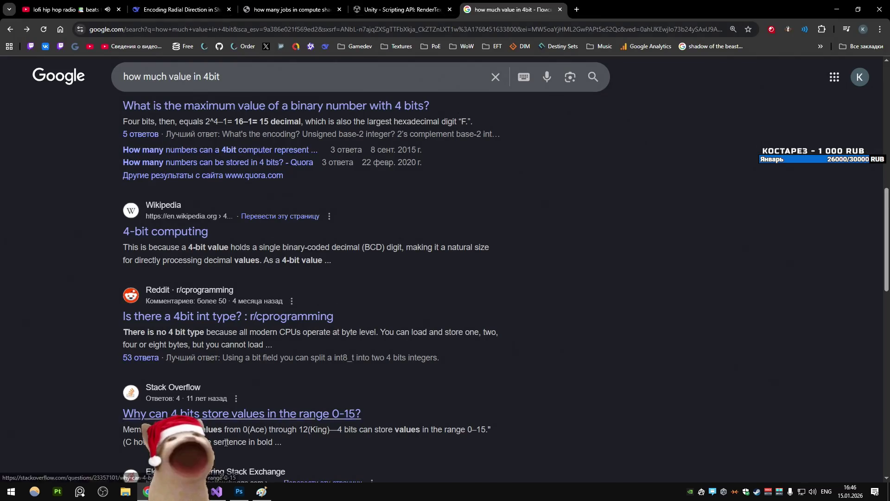
key(alt+Tab)
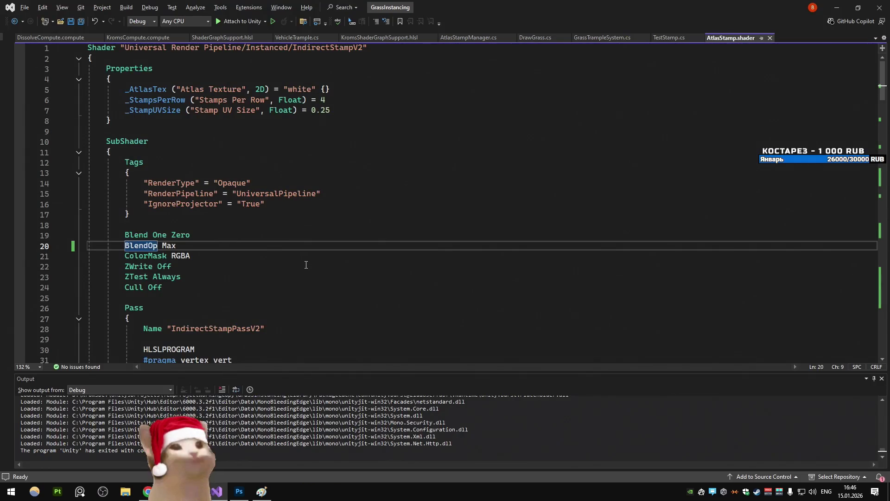
- Delete 'Max' after BlendOp on line 20 of AtlasStamp.shader, then go back to Chrome
click(244, 236)
double_click(244, 246)
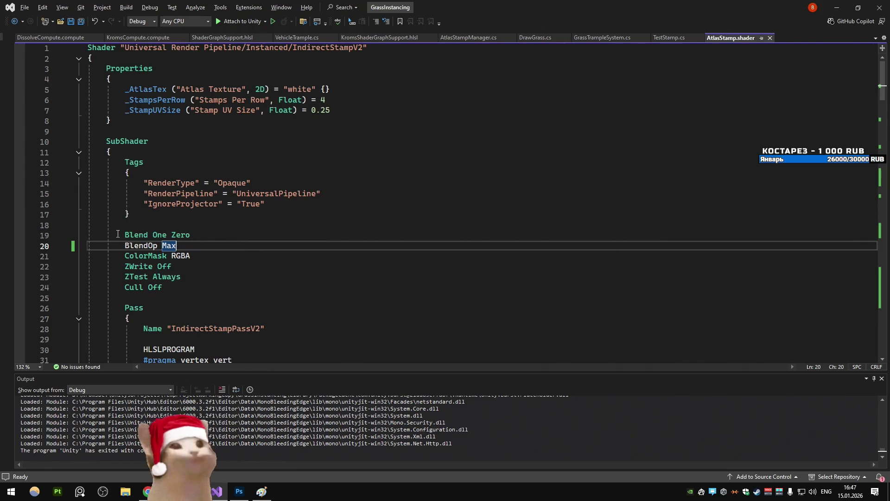
drag(118, 234, 184, 247)
scroll(187, 250, down, 20)
scroll(186, 251, down, 20)
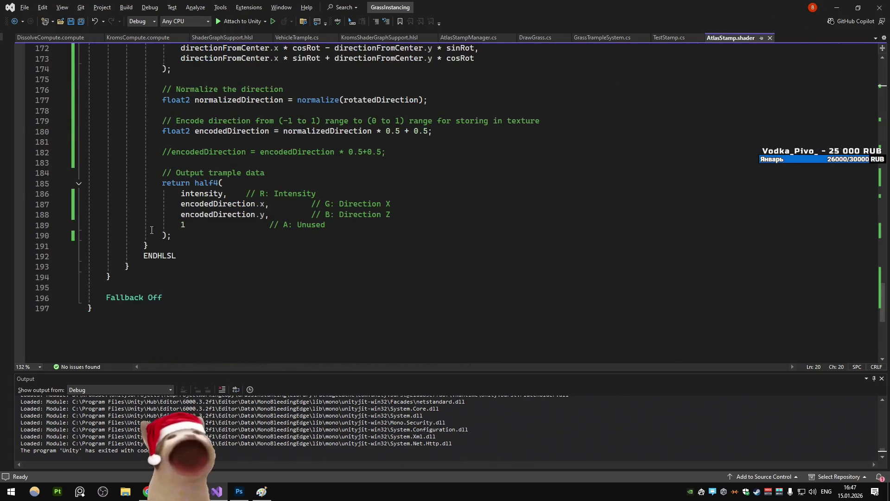
mouse_move(162, 183)
mouse_down()
mouse_move(185, 194)
mouse_move(208, 239)
mouse_up()
scroll(314, 299, up, 20)
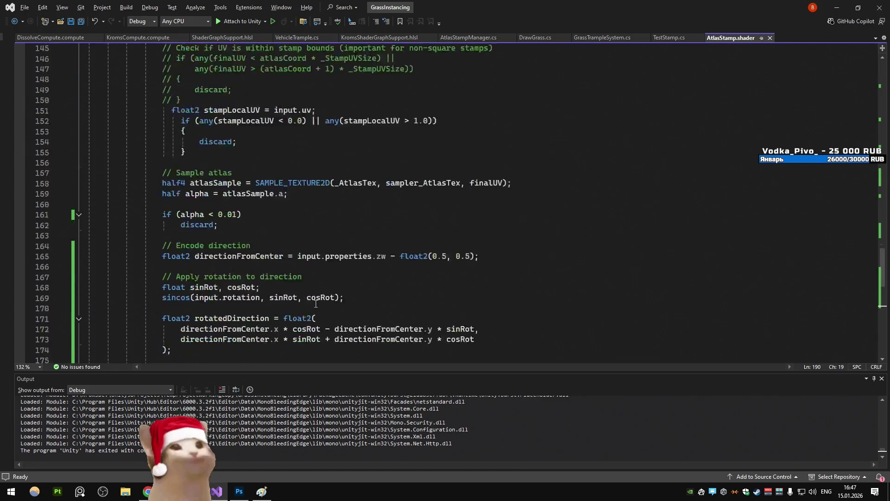
scroll(314, 299, up, 20)
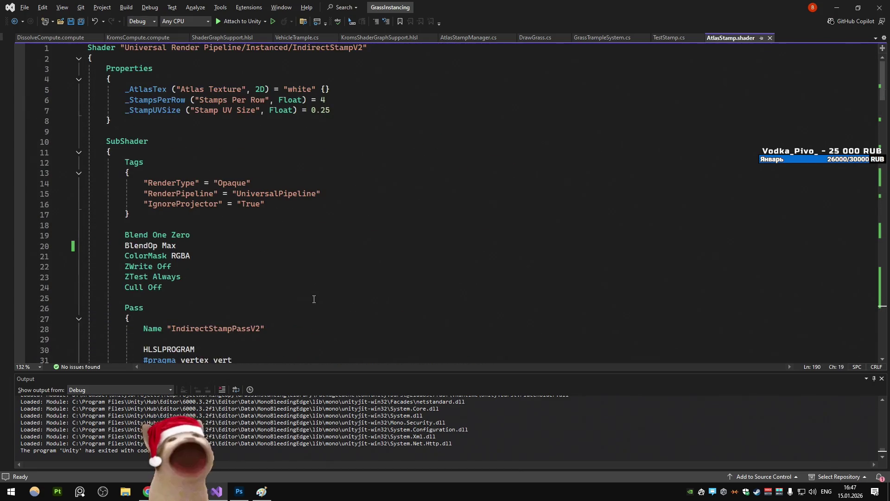
double_click(216, 244)
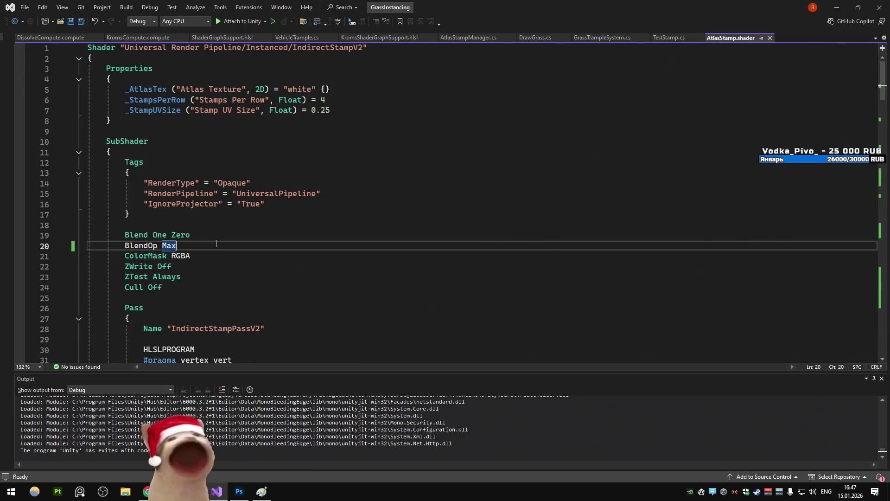
key(BackSpace)
key(BackSpace)
key(BackSpace)
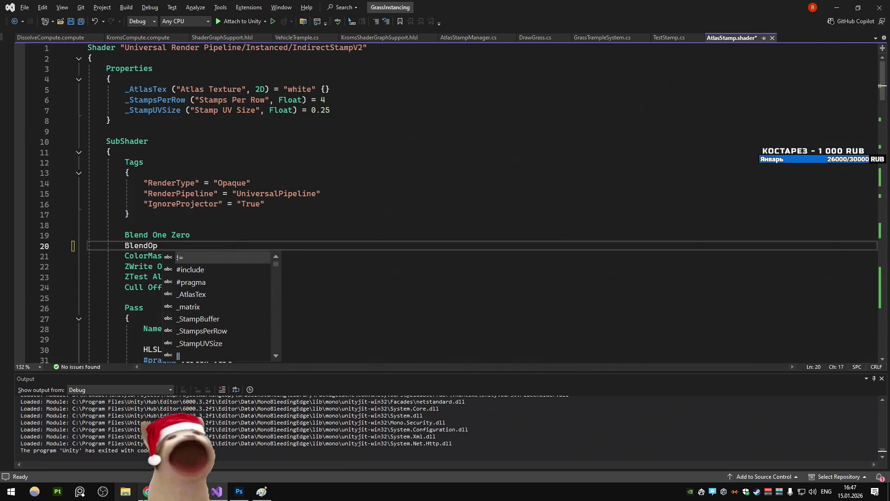
key(alt+Tab)
click(292, 10)
- Search 'unity hlsl blend modes' in a new tab and open the ShaderLab: Blending result
click(398, 10)
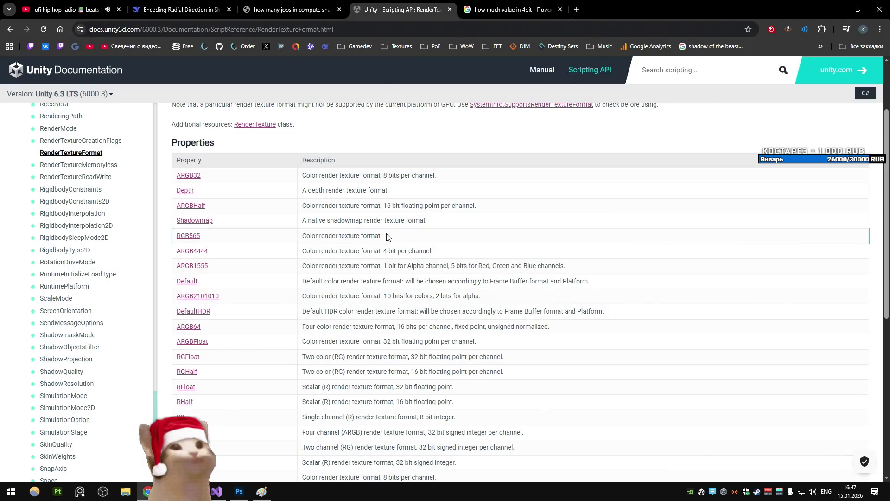
scroll(387, 231, down, 10)
click(577, 9)
text(unity )
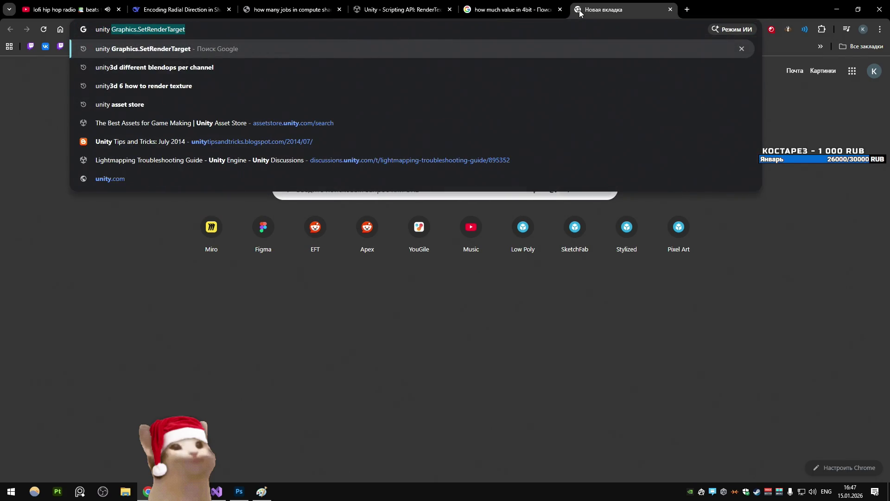
text(hlsl blend)
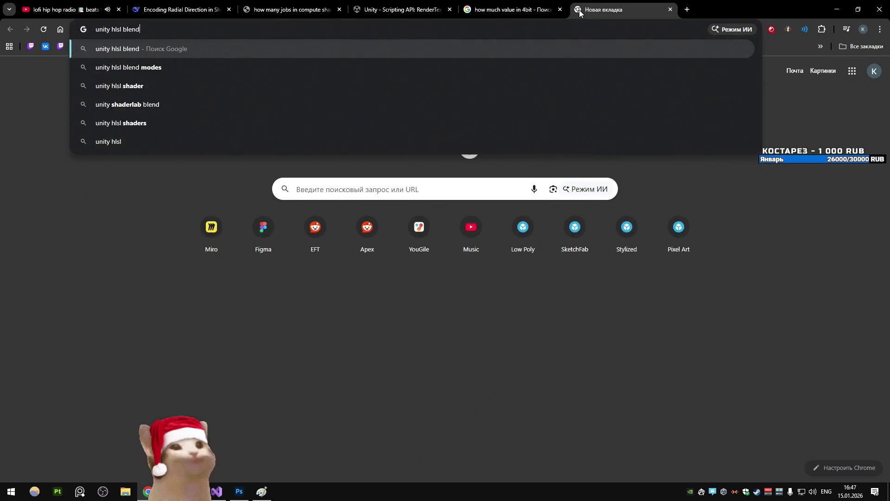
key(Down)
key(Return)
click(182, 232)
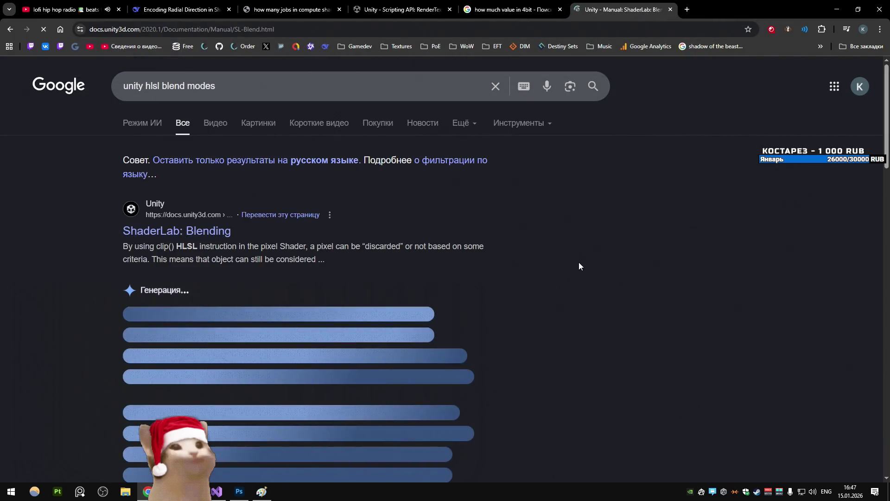
- Scroll the ShaderLab: Blending page past Blend operations, Blend factors and Details to Alpha-to-coverage
scroll(580, 230, down, 8)
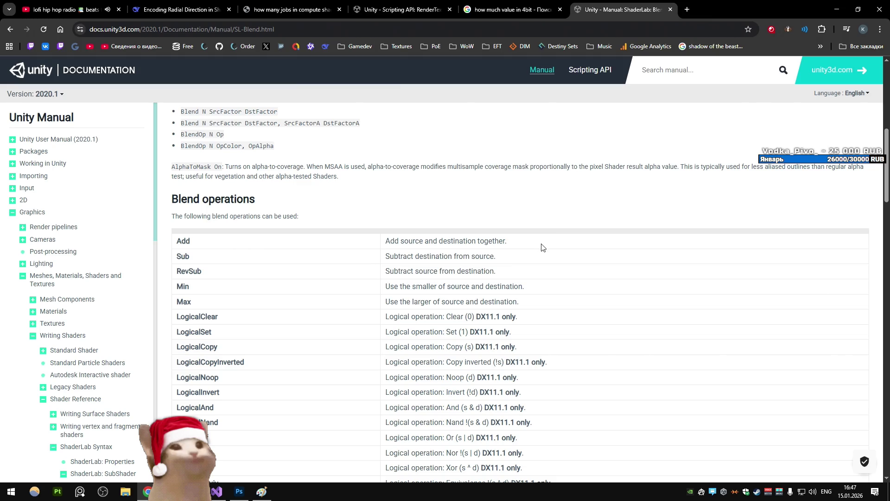
scroll(546, 239, down, 2)
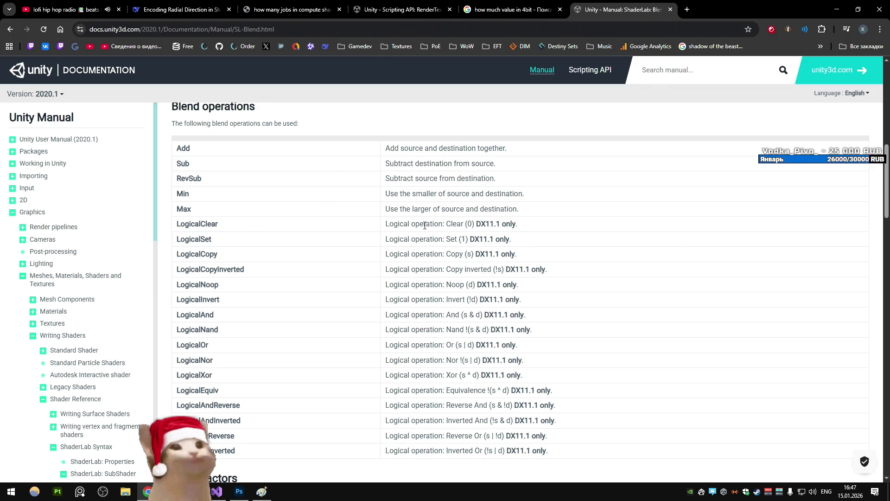
scroll(423, 224, down, 2)
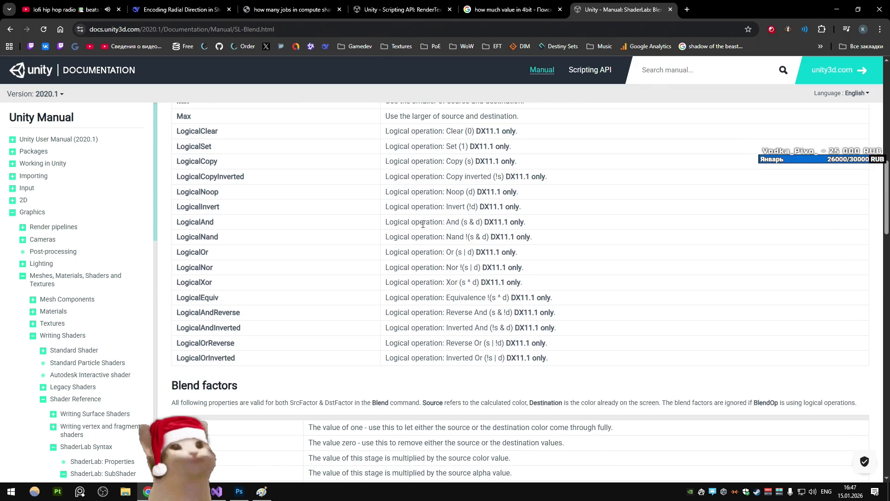
scroll(423, 224, up, 1)
scroll(423, 225, down, 5)
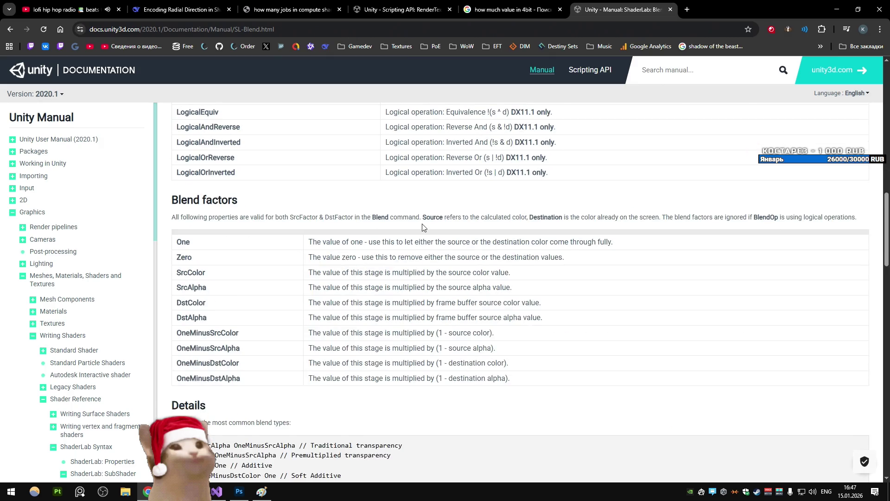
scroll(423, 228, down, 4)
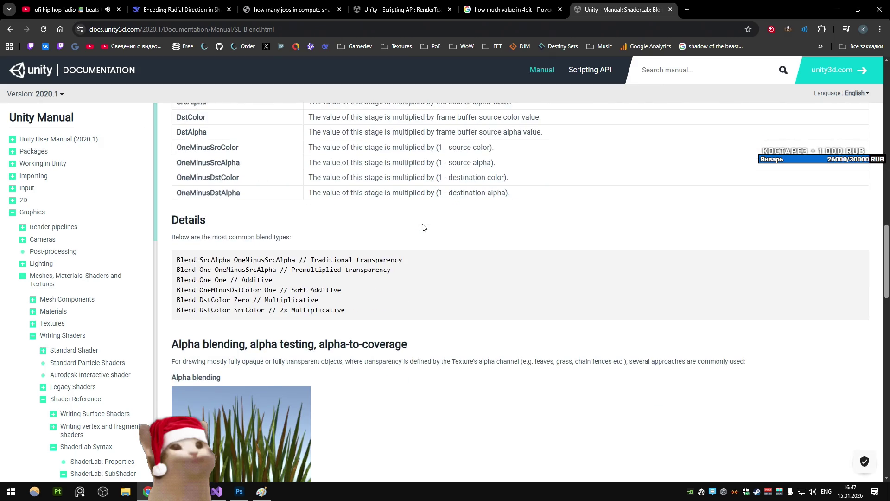
scroll(422, 226, down, 5)
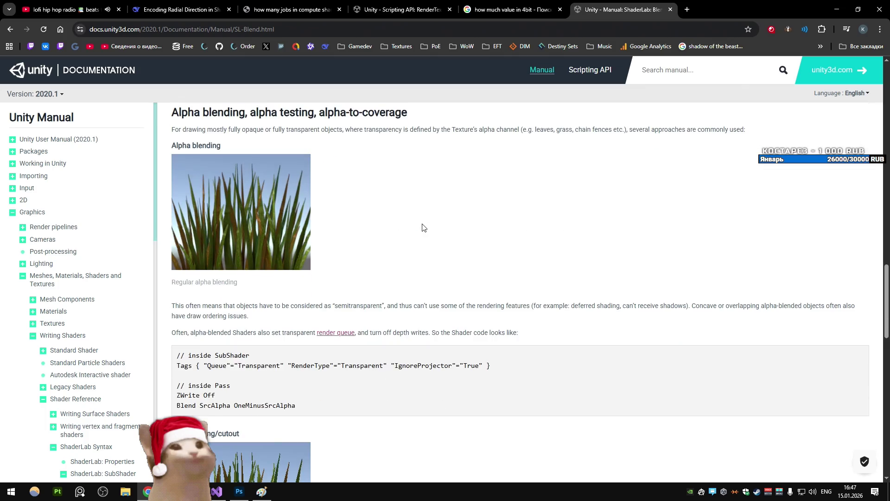
scroll(423, 227, down, 4)
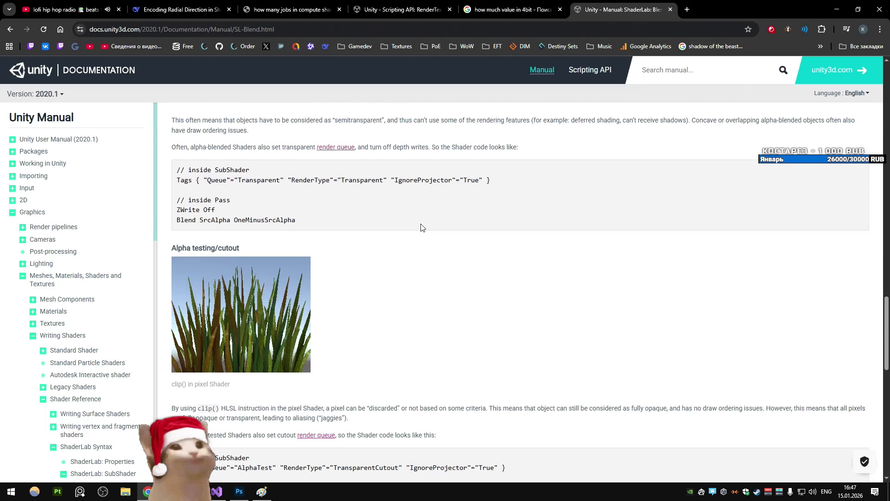
scroll(423, 228, down, 3)
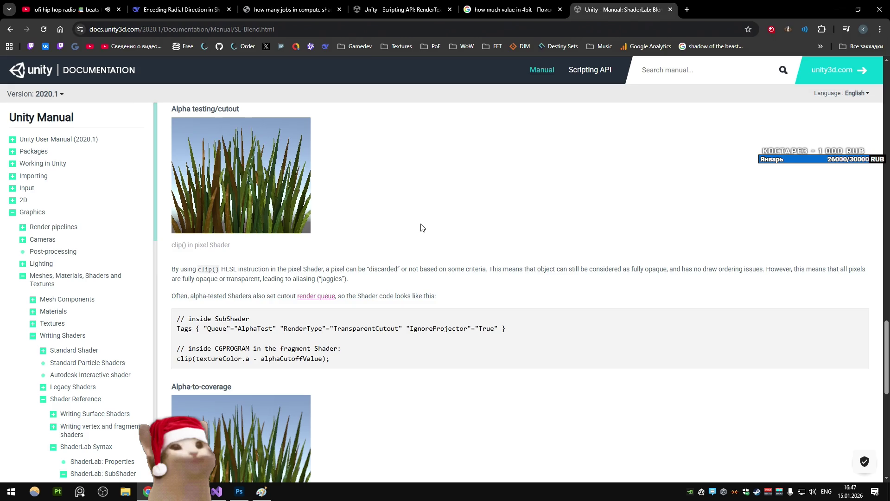
scroll(422, 227, down, 3)
scroll(427, 227, up, 1)
scroll(428, 226, up, 2)
scroll(428, 226, down, 2)
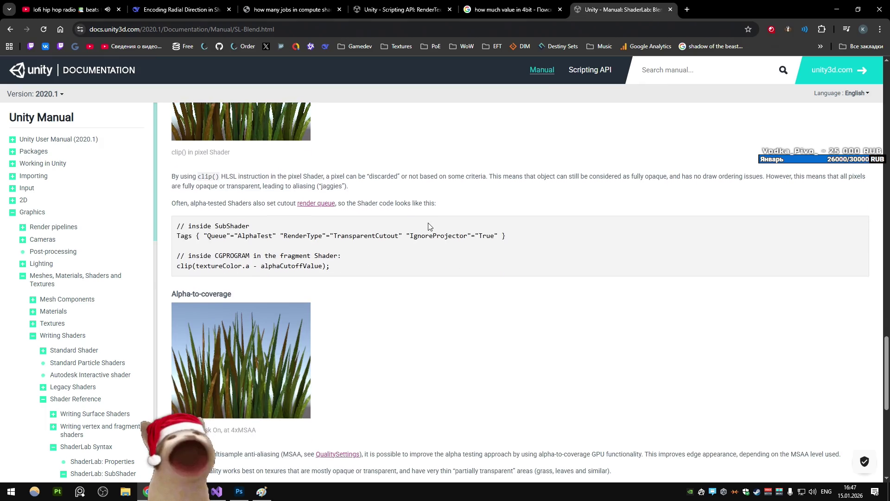
scroll(427, 225, up, 2)
scroll(365, 213, down, 2)
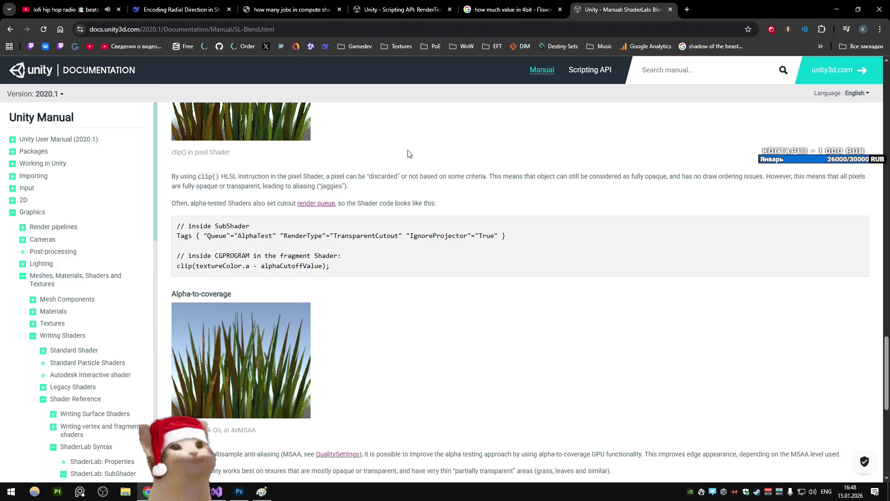
- Scroll through the rest of the ShaderLab: Blending page and its example shader
scroll(400, 156, down, 3)
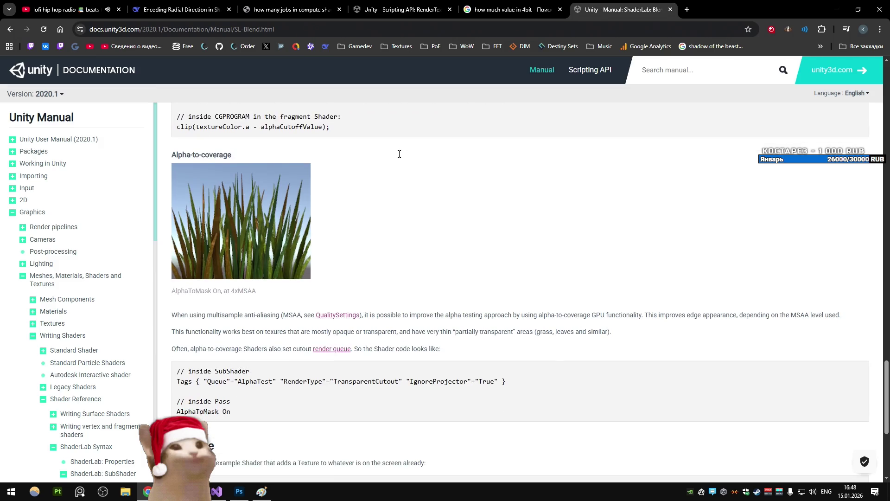
scroll(399, 156, down, 1)
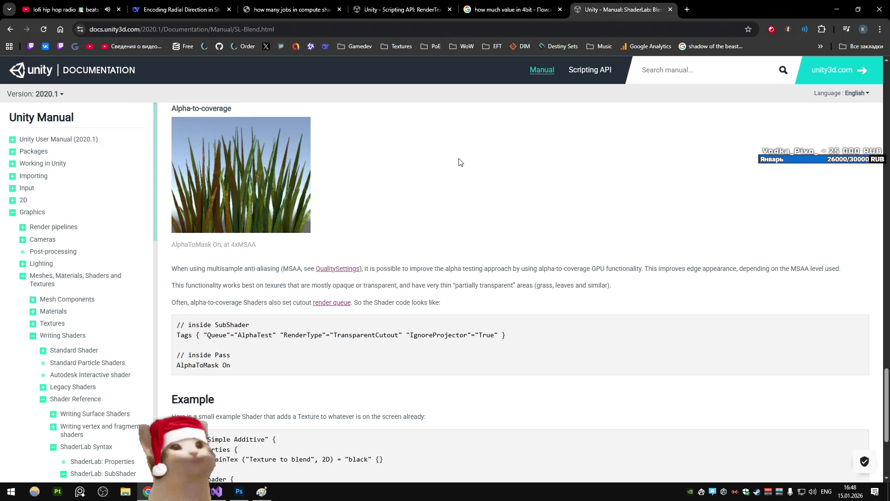
scroll(456, 157, down, 2)
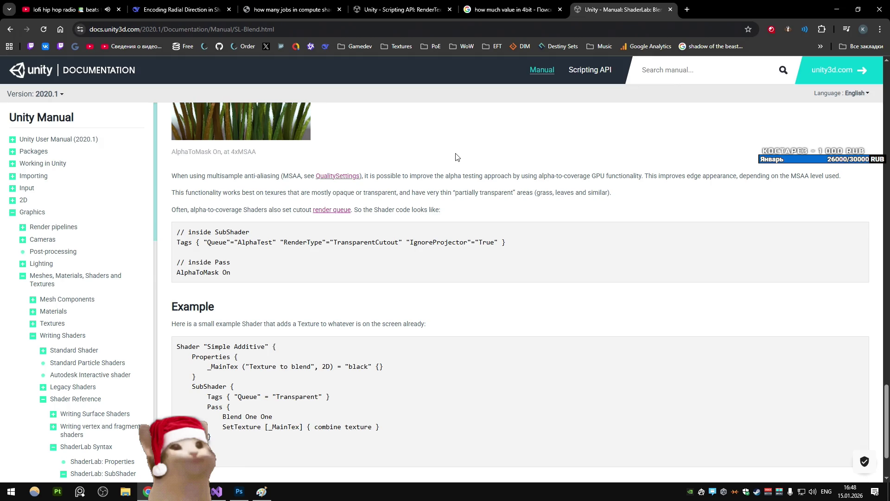
scroll(408, 140, down, 2)
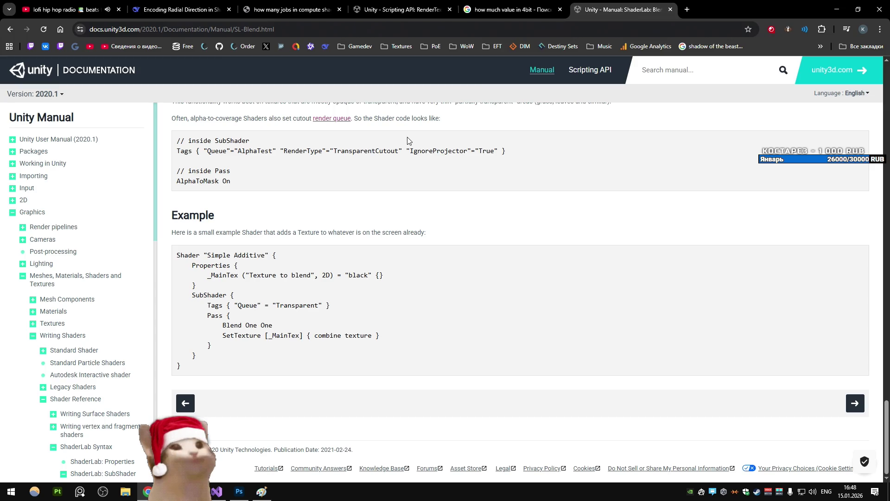
scroll(408, 141, up, 1)
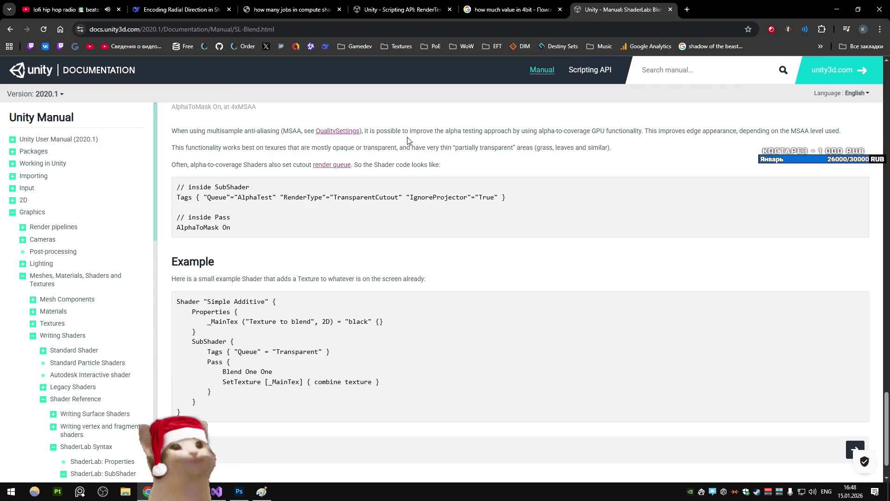
scroll(408, 141, up, 2)
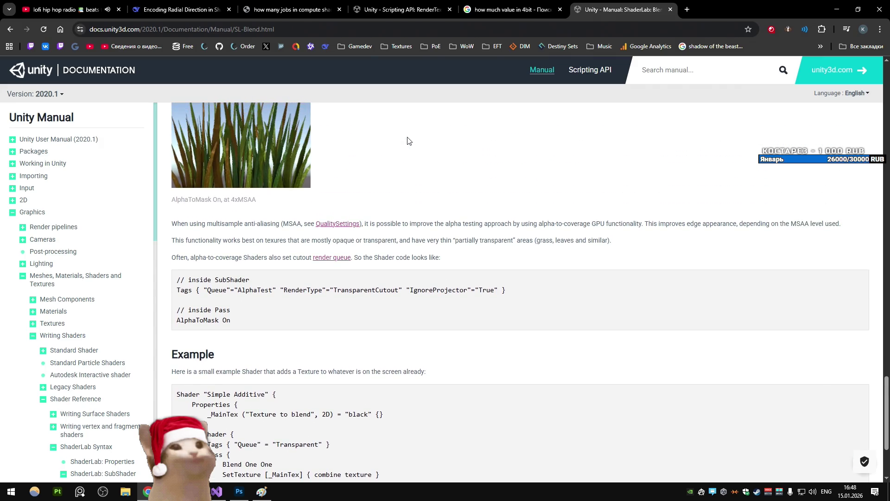
scroll(408, 141, down, 1)
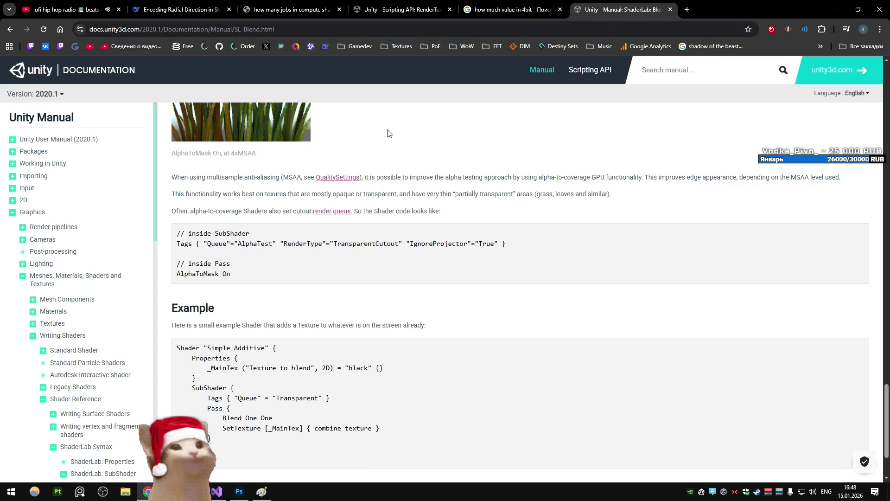
scroll(382, 155, down, 2)
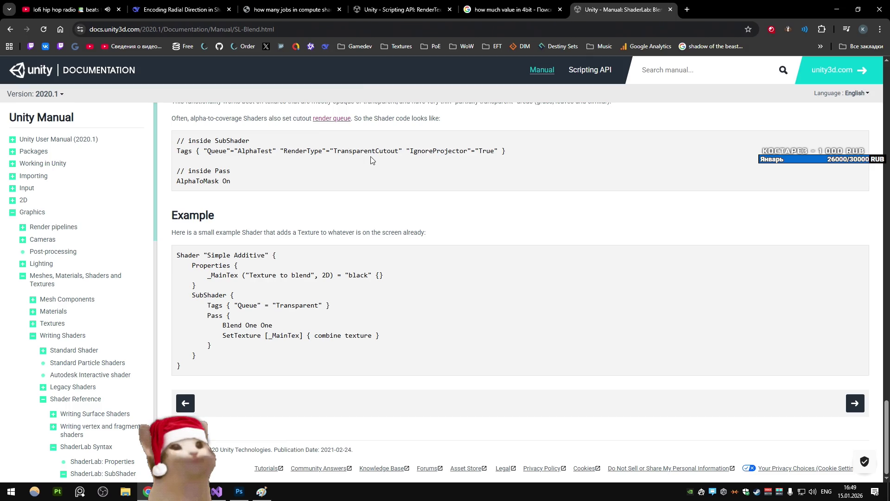
scroll(370, 163, up, 2)
scroll(369, 164, down, 2)
- Switch to the 'how many jobs in compute shader dispatch is too much' search results
click(541, 5)
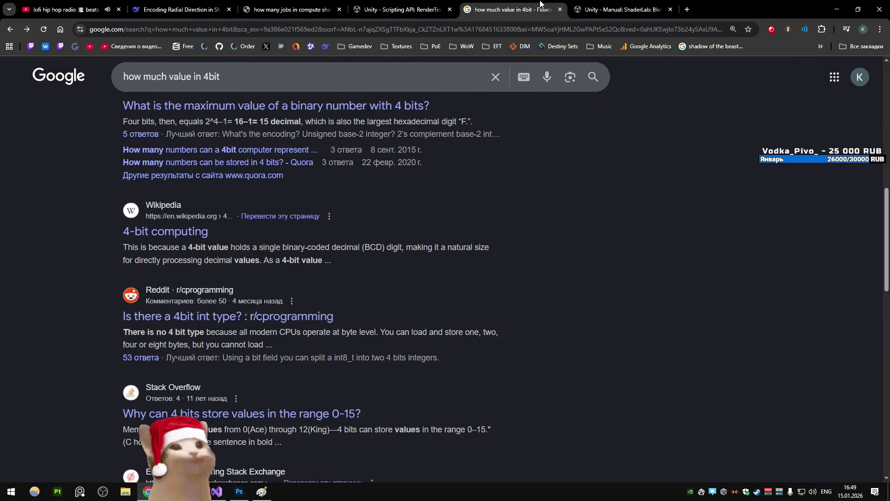
click(404, 5)
click(285, 6)
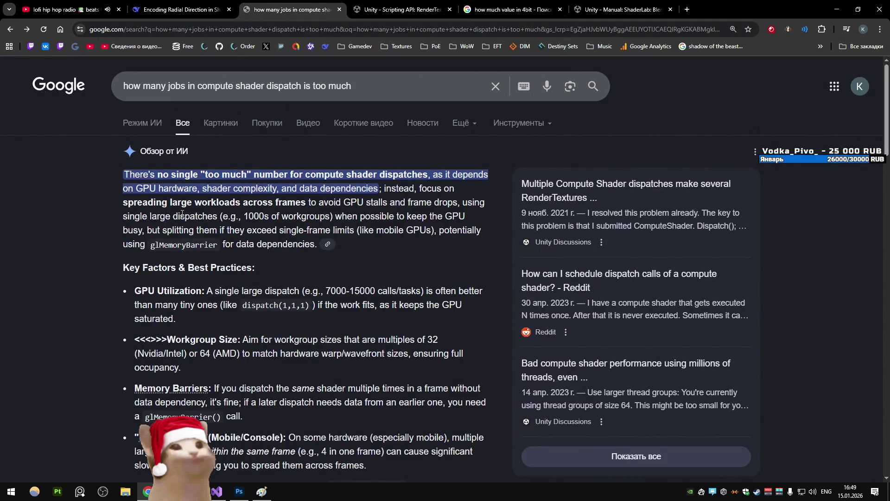
- Read through Google's AI overview and results on compute shader dispatch limits, then return to Unity
scroll(107, 327, down, 1)
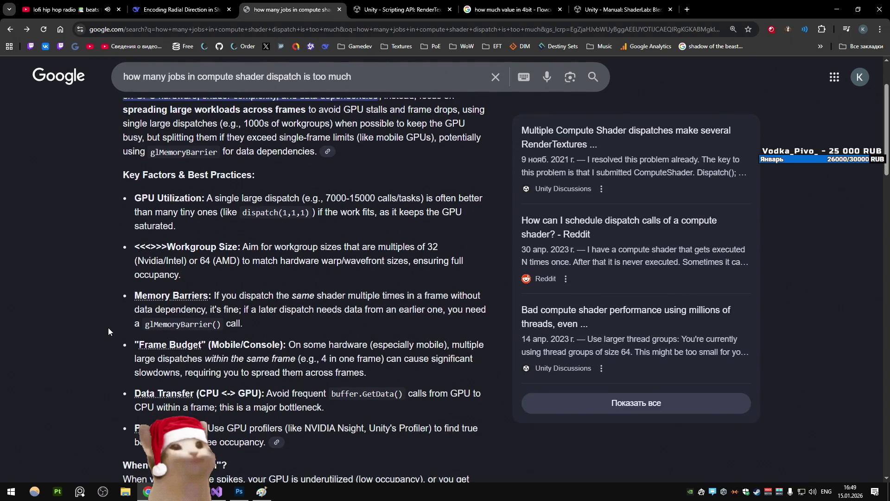
scroll(107, 327, down, 3)
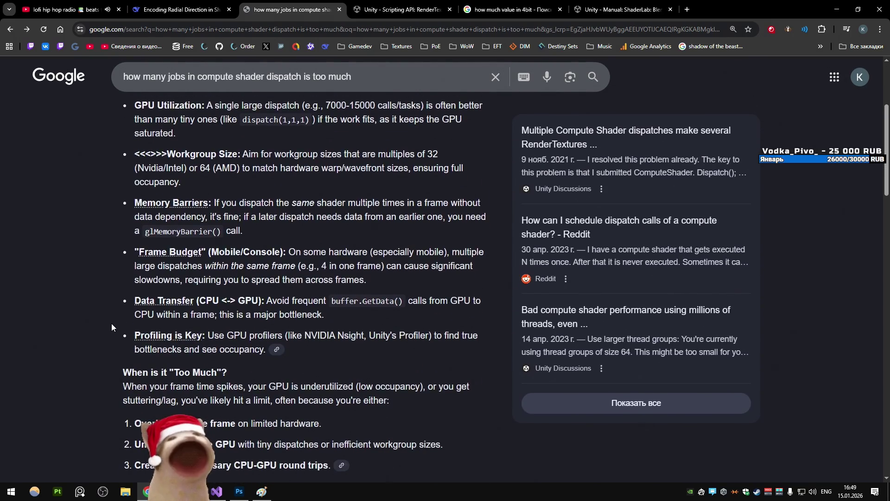
scroll(111, 321, up, 1)
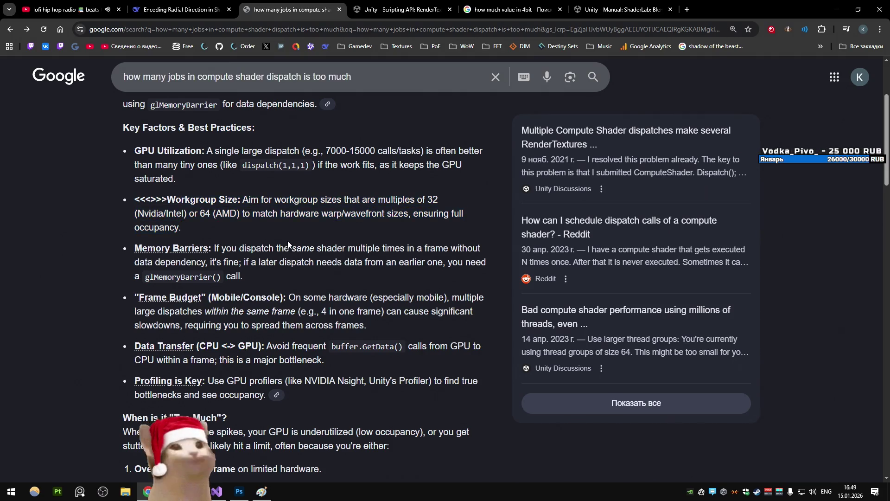
scroll(287, 240, down, 1)
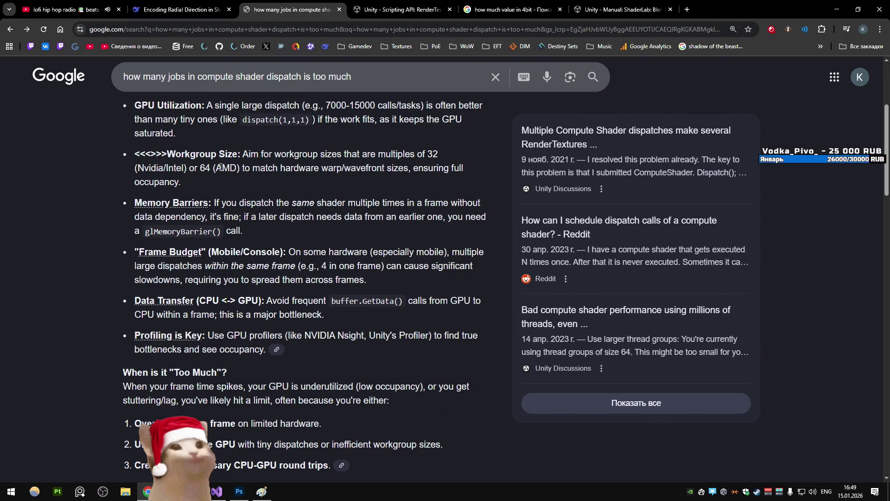
scroll(221, 167, down, 3)
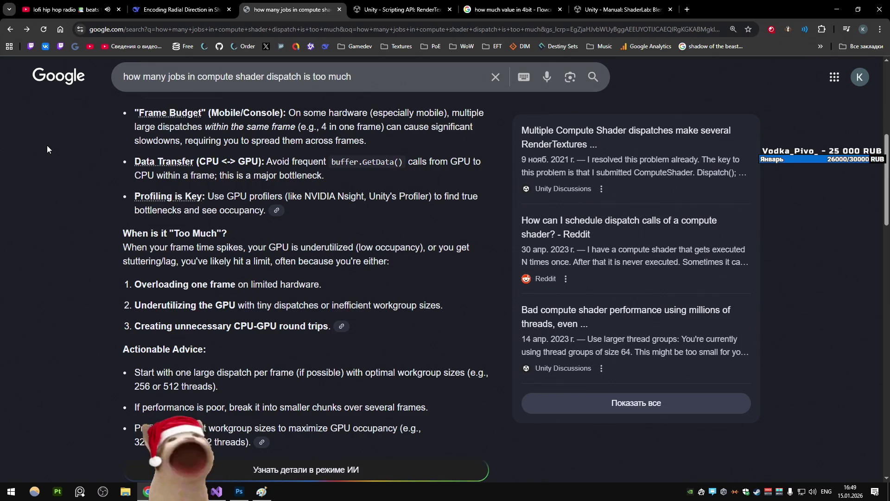
scroll(47, 148, down, 1)
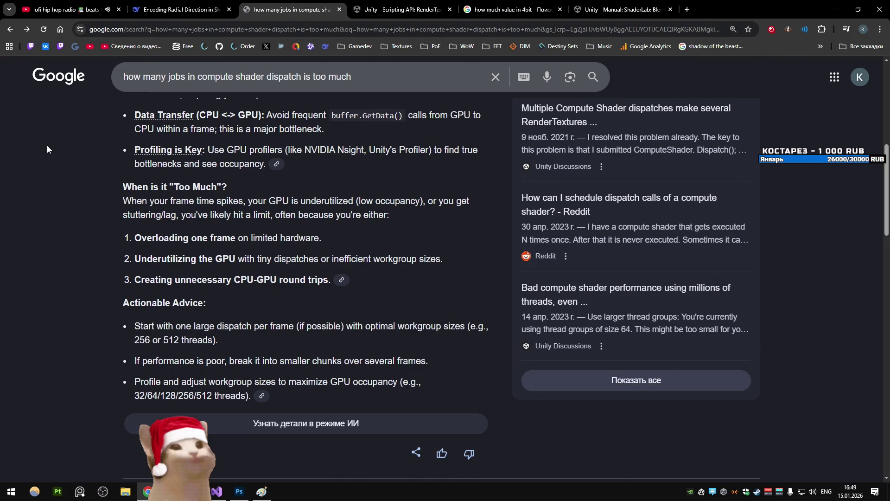
scroll(47, 145, down, 1)
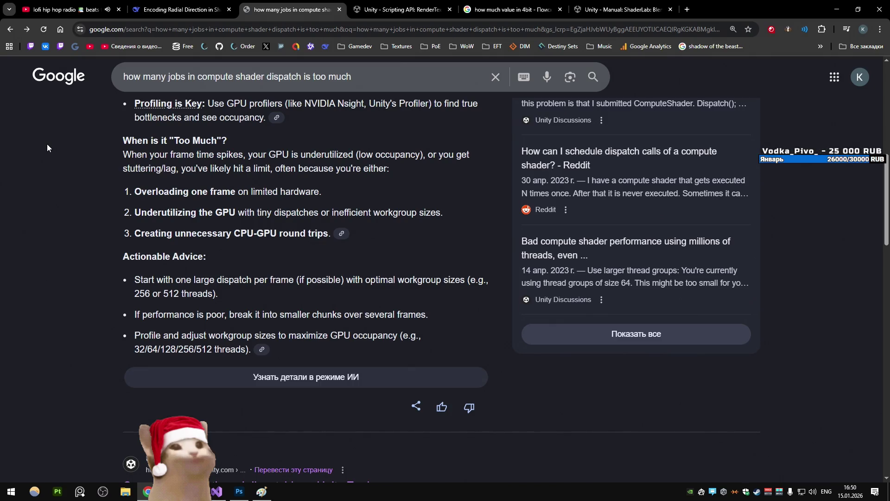
scroll(47, 146, down, 3)
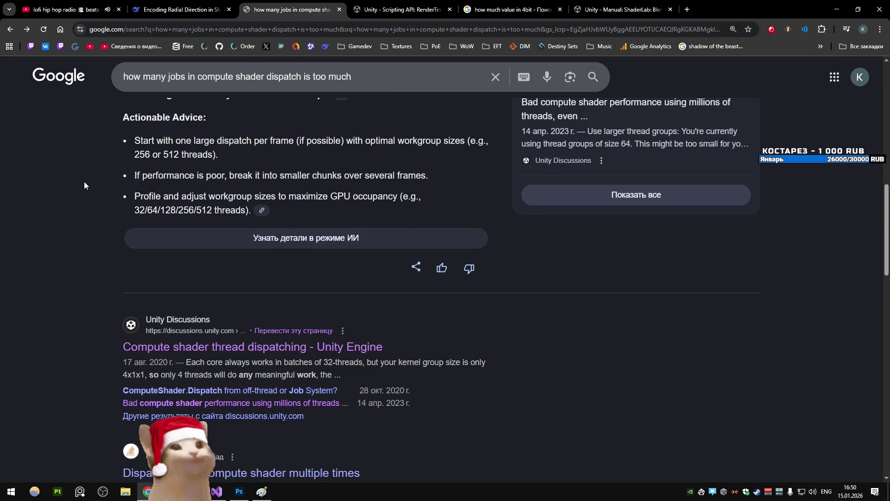
scroll(84, 181, down, 2)
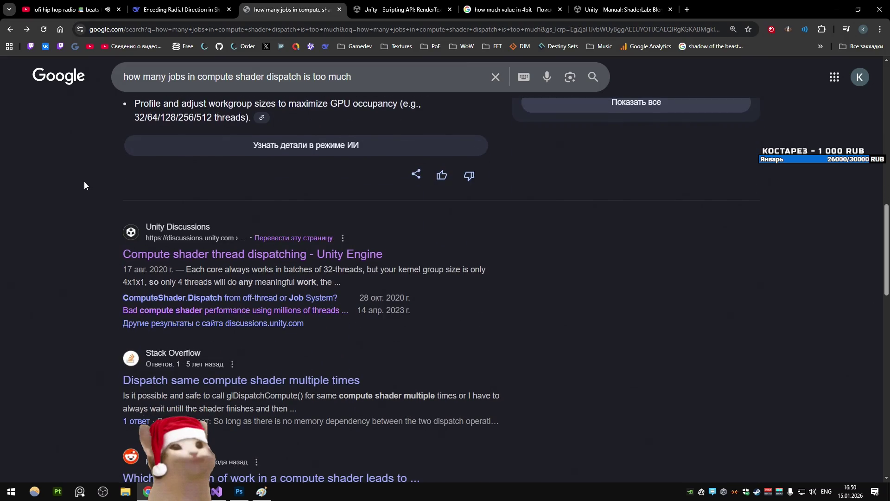
scroll(90, 184, up, 7)
scroll(88, 176, down, 3)
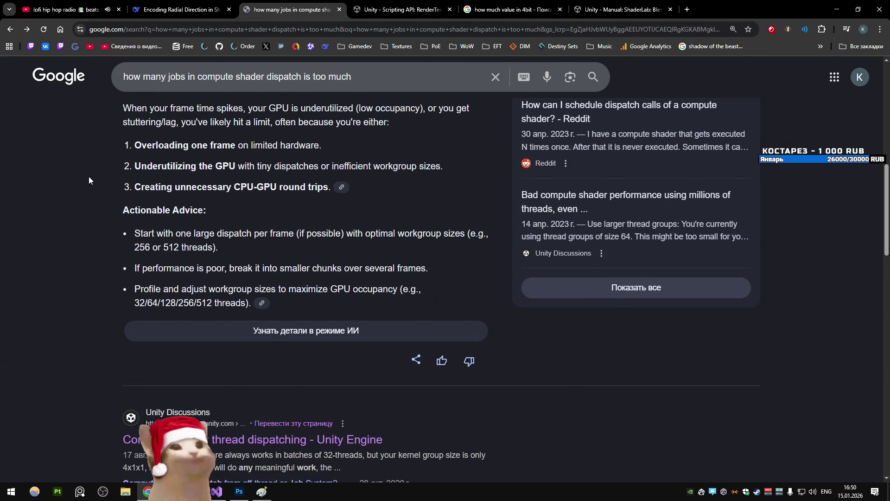
click(194, 491)
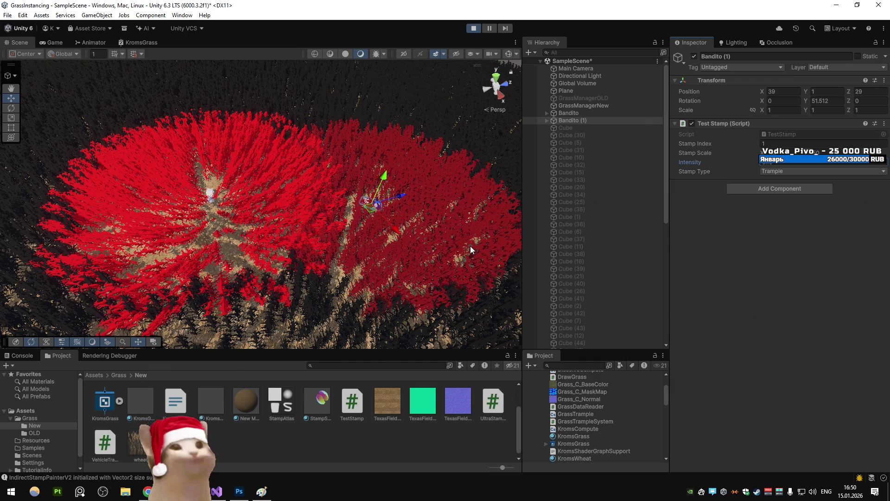
click(574, 458)
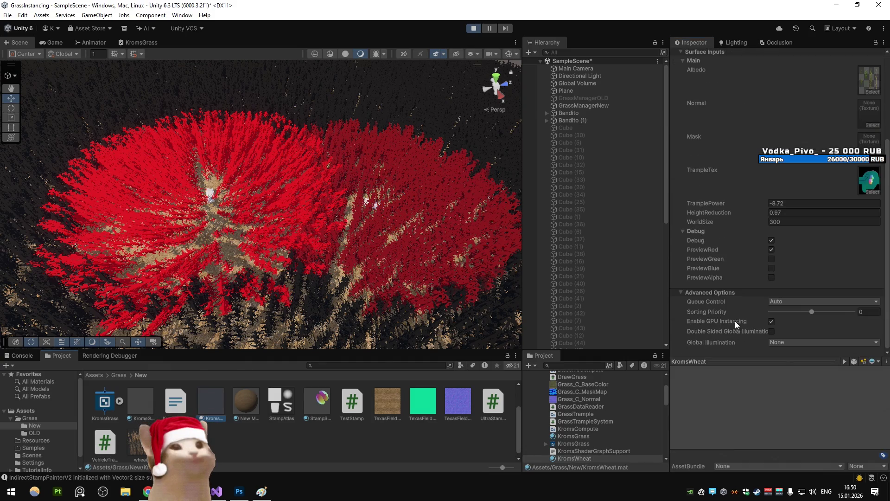
click(771, 250)
click(772, 258)
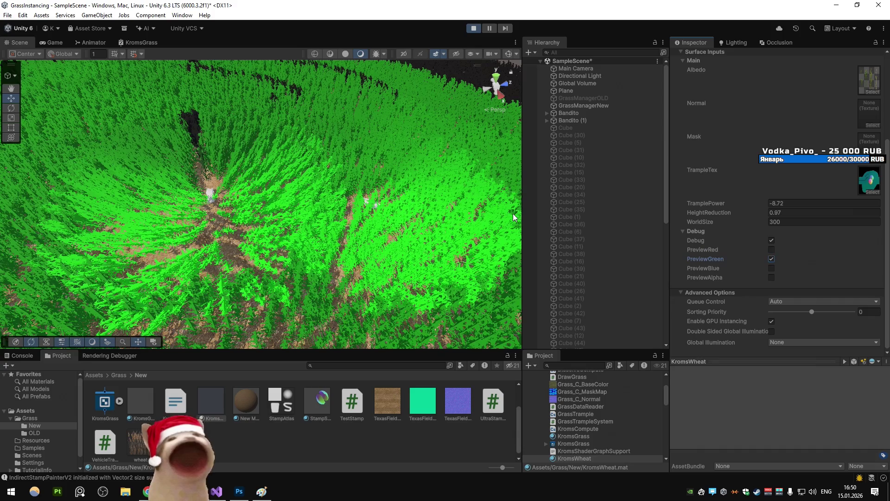
click(565, 113)
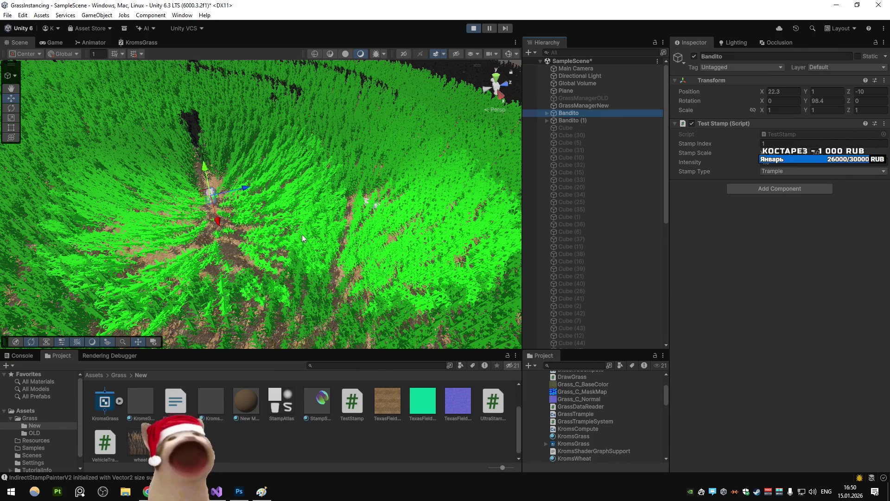
click(211, 401)
scroll(683, 275, down, 2)
scroll(683, 275, down, 1)
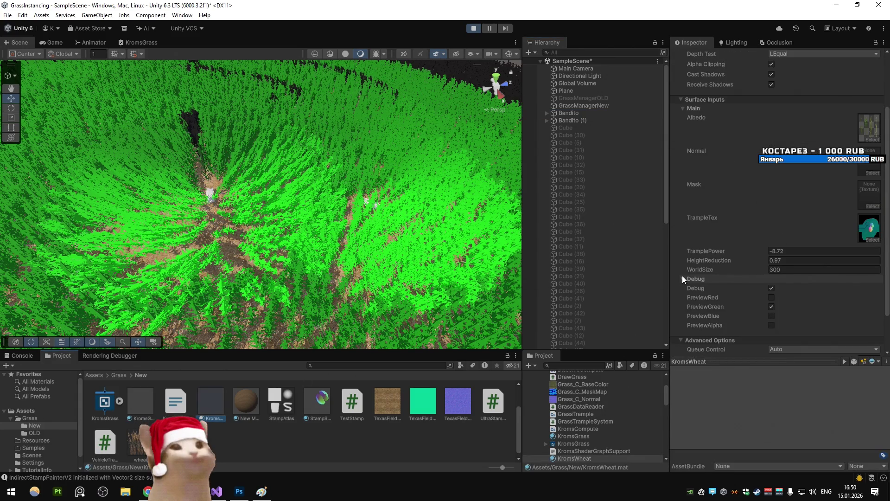
click(772, 307)
click(772, 297)
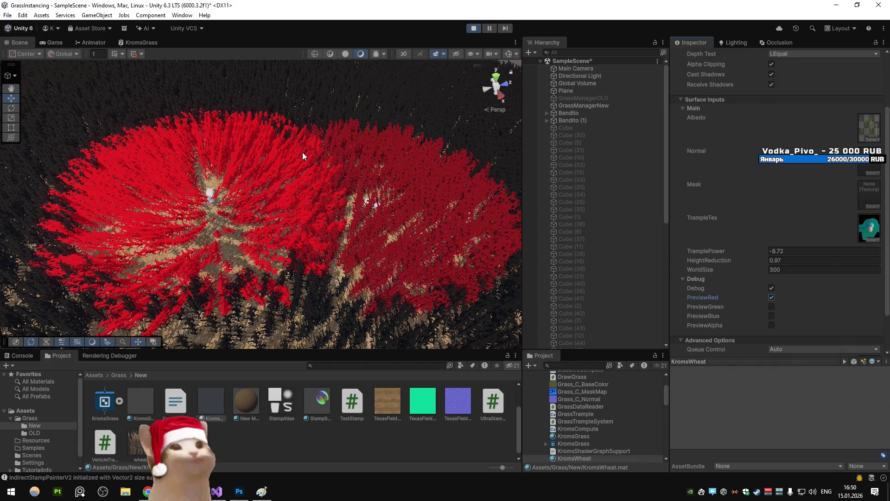
key(alt+Tab)
key(alt+Tab)
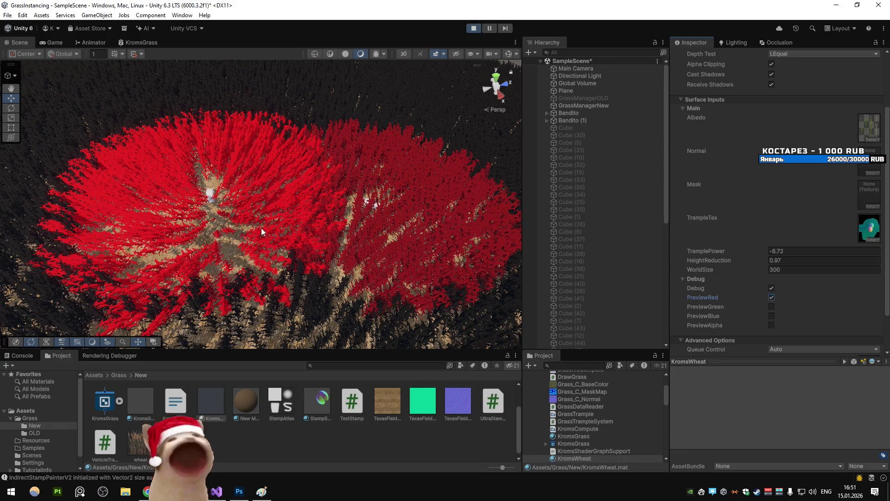
click(148, 491)
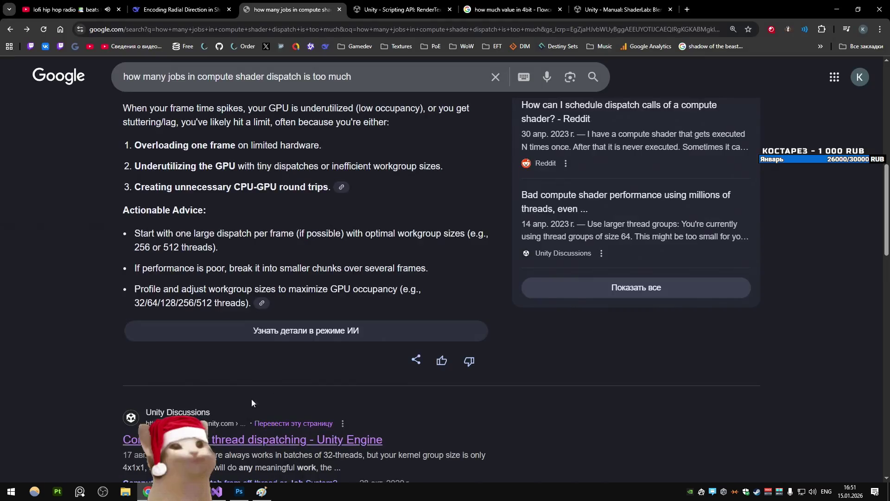
- Comment out the BlendOp line (line 20) in AtlasStamp.shader and save it
click(220, 494)
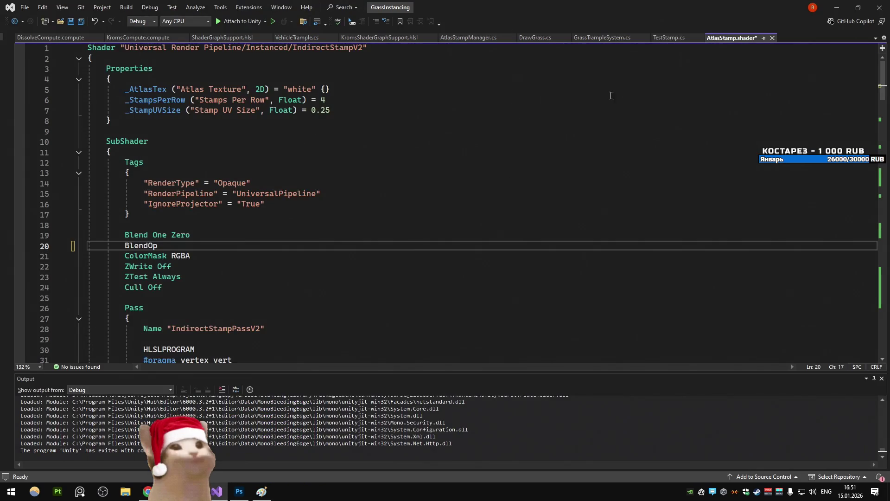
drag(158, 246, 123, 247)
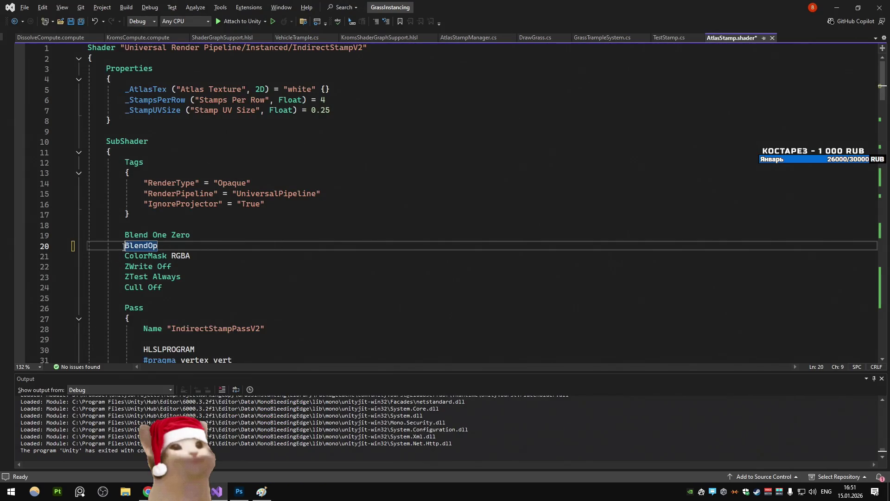
key(ctrl+k)
key(ctrl+c)
key(ctrl+s)
key(alt+Tab)
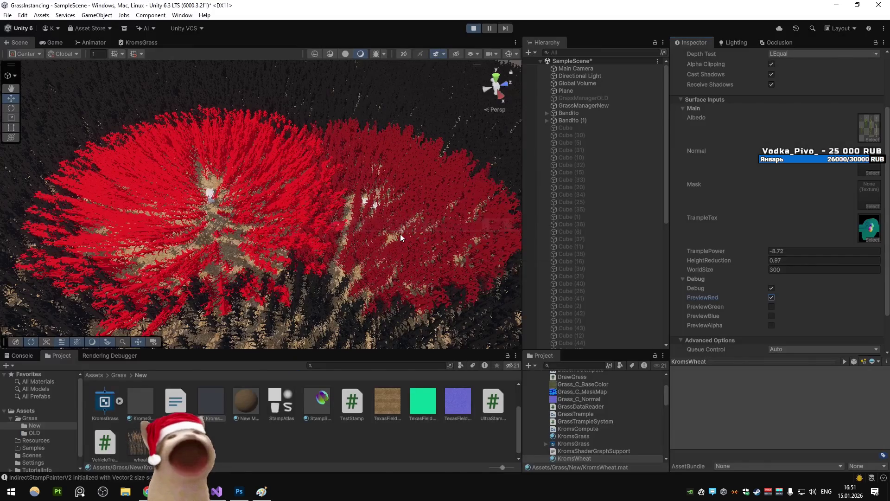
- Nudge Bandito (1) and Bandito in the scene to watch their trample stamps shift
click(585, 121)
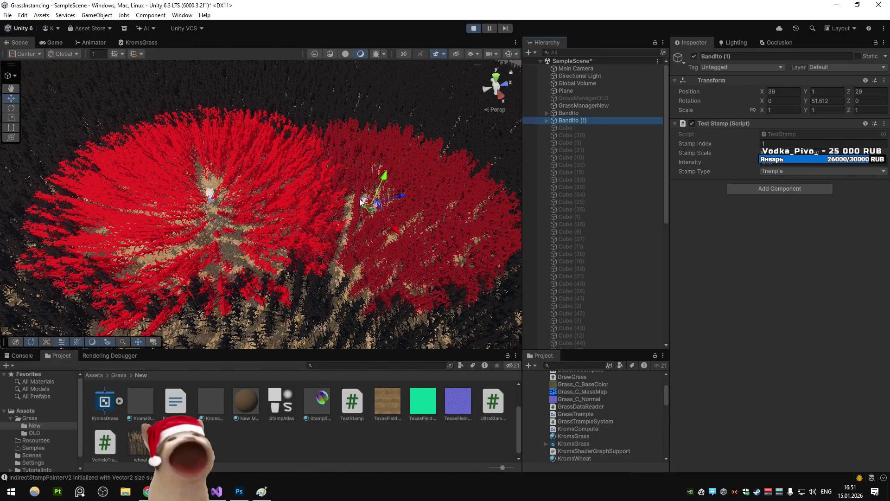
mouse_move(364, 217)
mouse_down()
mouse_move(352, 218)
mouse_move(376, 217)
mouse_up()
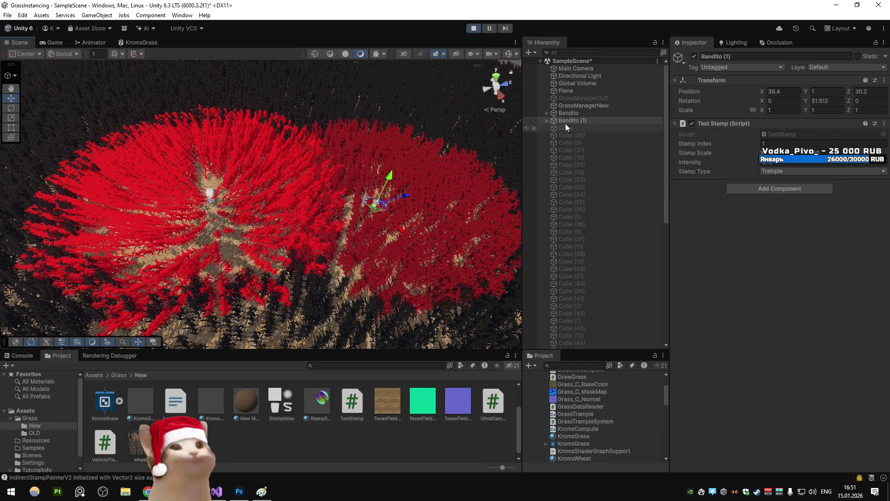
click(568, 114)
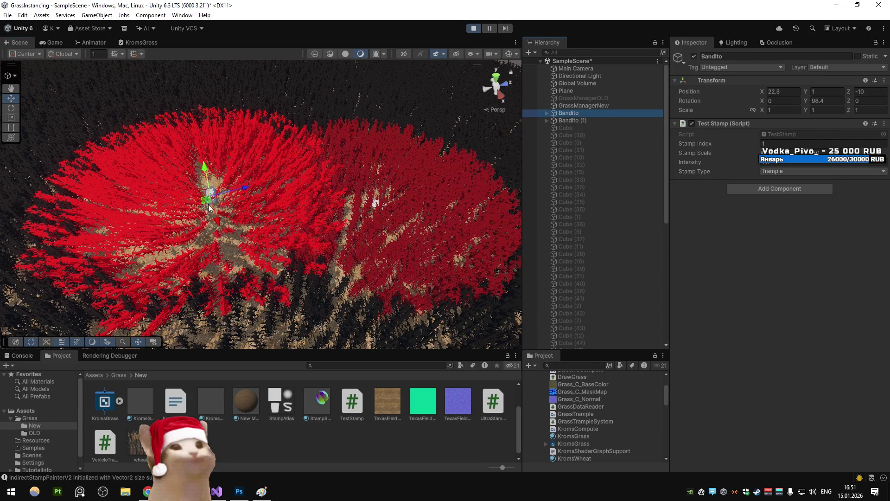
key(f)
drag(328, 174, 254, 164)
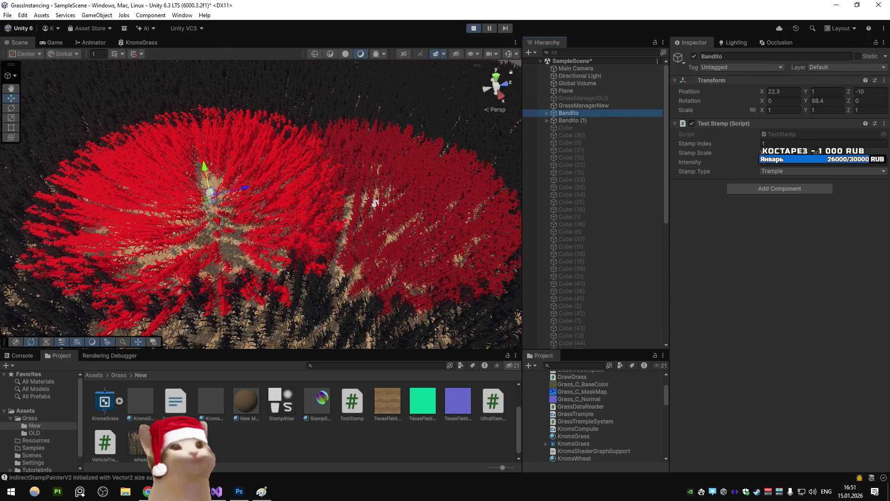
click(602, 120)
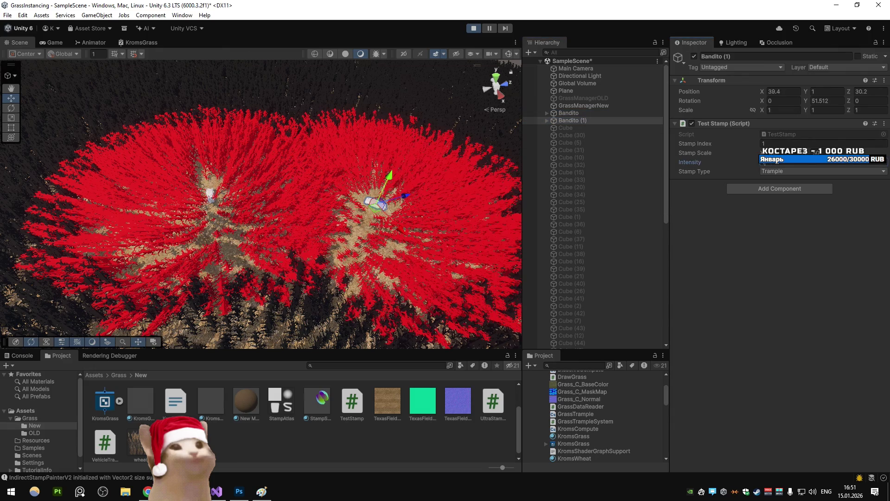
click(602, 113)
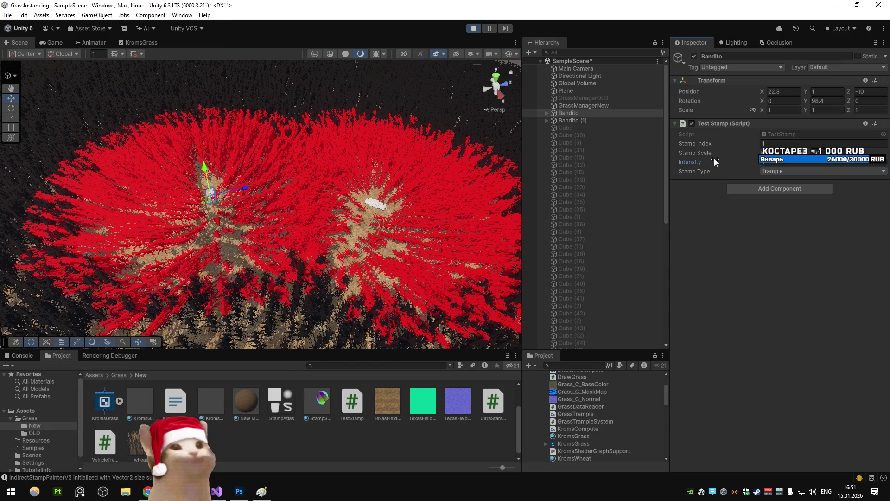
- Move Bandito (1) around to test the trample, dropping it near its original spot
key(alt+Tab)
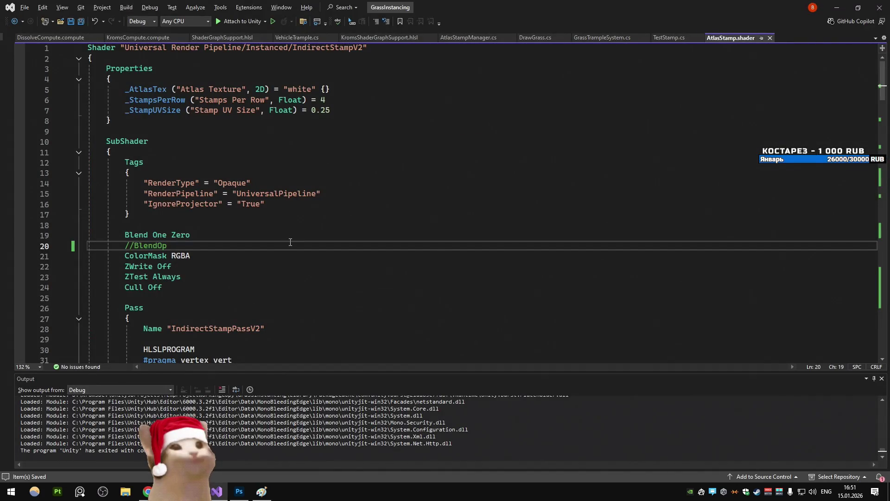
key(alt+Tab)
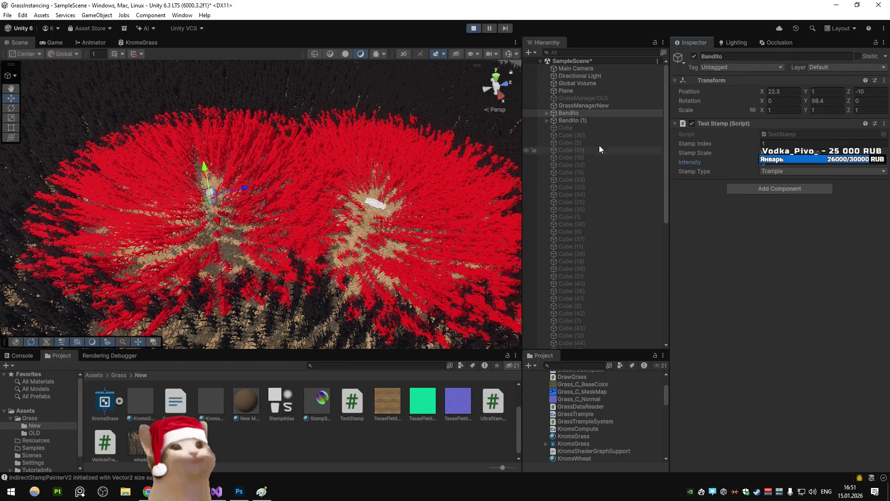
click(572, 120)
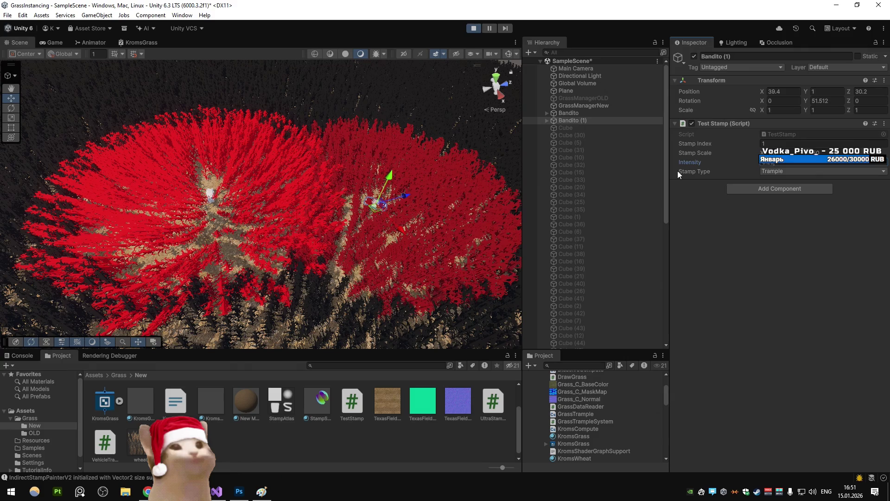
mouse_move(374, 210)
mouse_down()
mouse_move(214, 212)
mouse_move(378, 210)
mouse_move(367, 203)
mouse_up()
click(33, 355)
click(60, 356)
- Uncomment line 20, change it to 'BlendOp Max', and save the shader
click(474, 28)
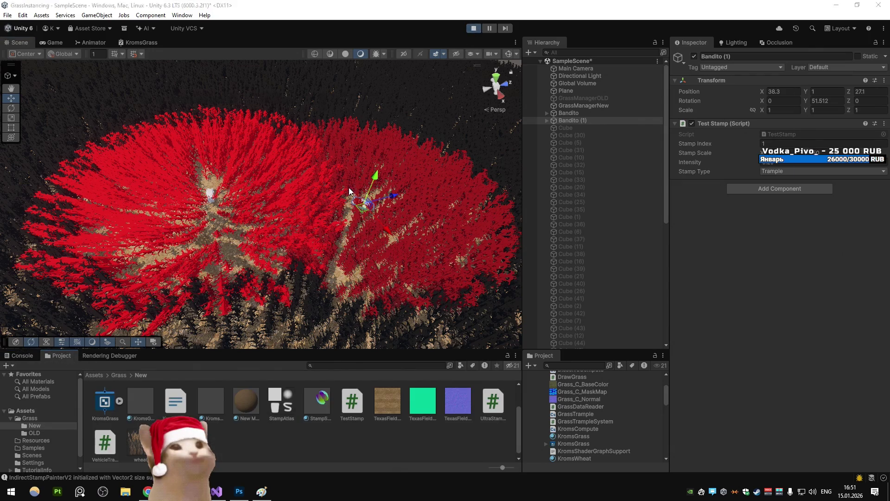
key(alt+Tab)
key(ctrl+k)
key(ctrl+u)
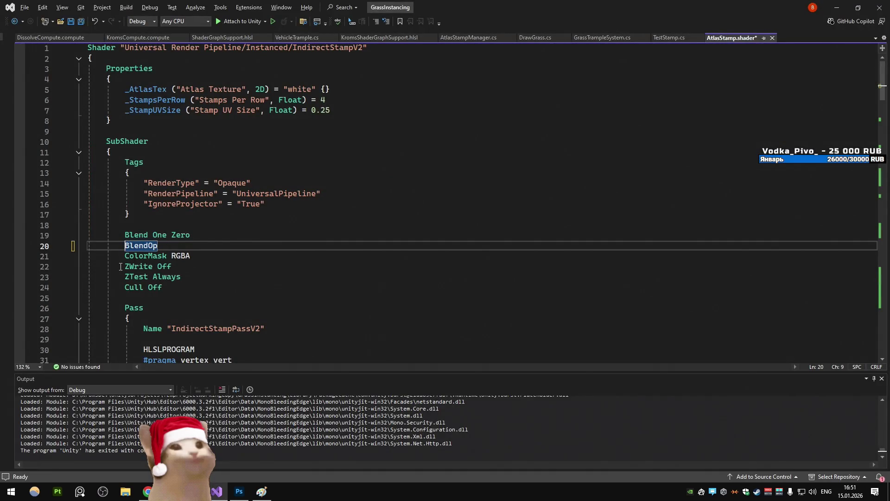
text( Max)
key(Home)
text(/)
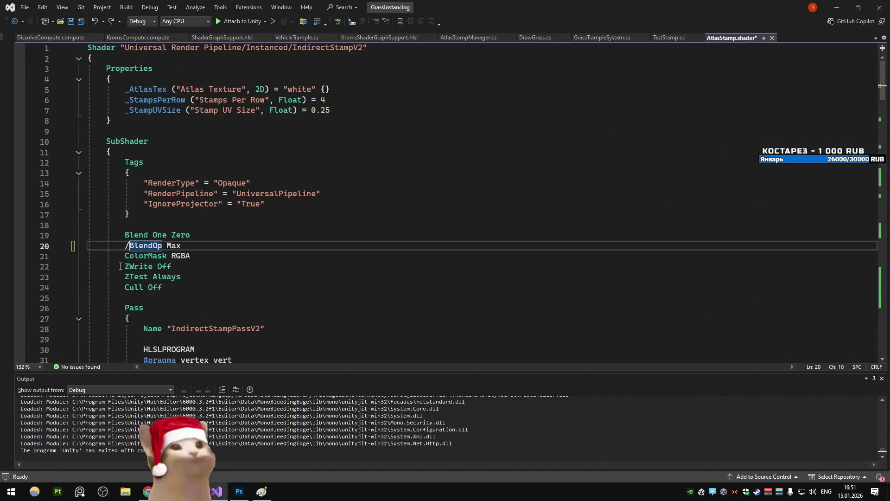
key(BackSpace)
key(ctrl+s)
key(alt+Tab)
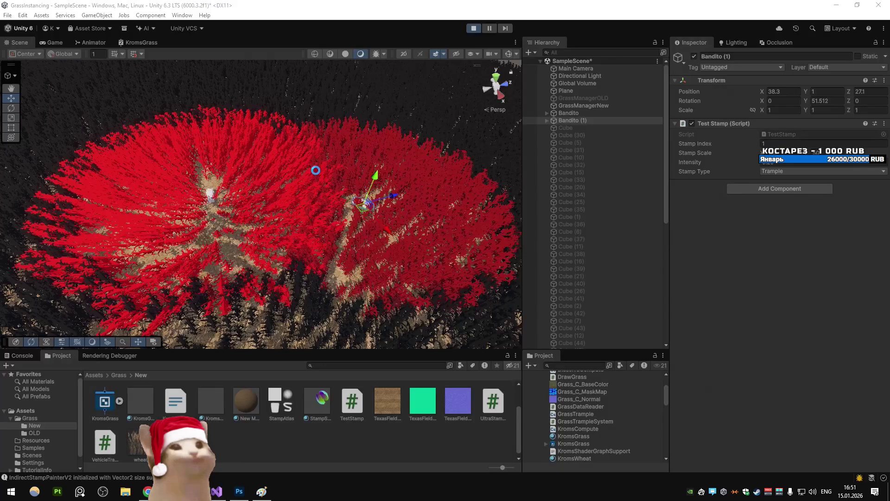
- Comment out '//BlendOp Max' again and retest by moving Bandito (1) in Unity
key(alt+Tab)
text(//)
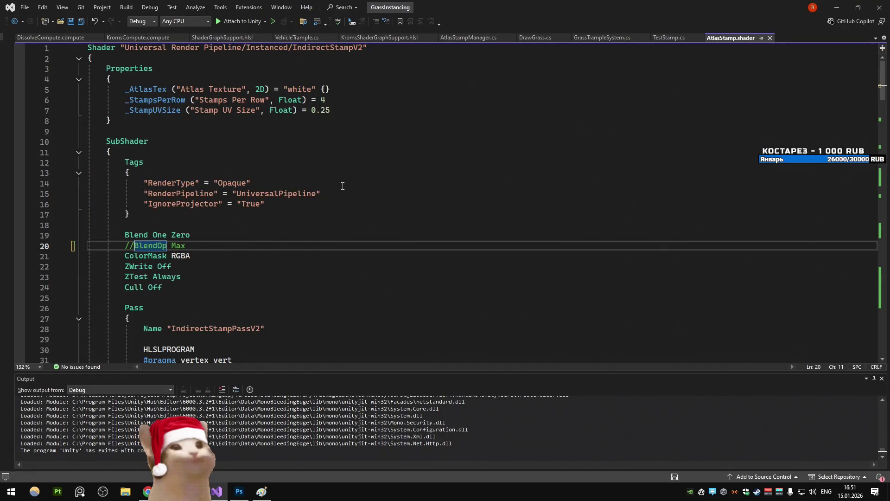
key(alt+Tab)
mouse_move(366, 211)
mouse_down()
mouse_move(480, 120)
mouse_move(362, 234)
mouse_move(370, 207)
mouse_up()
click(568, 113)
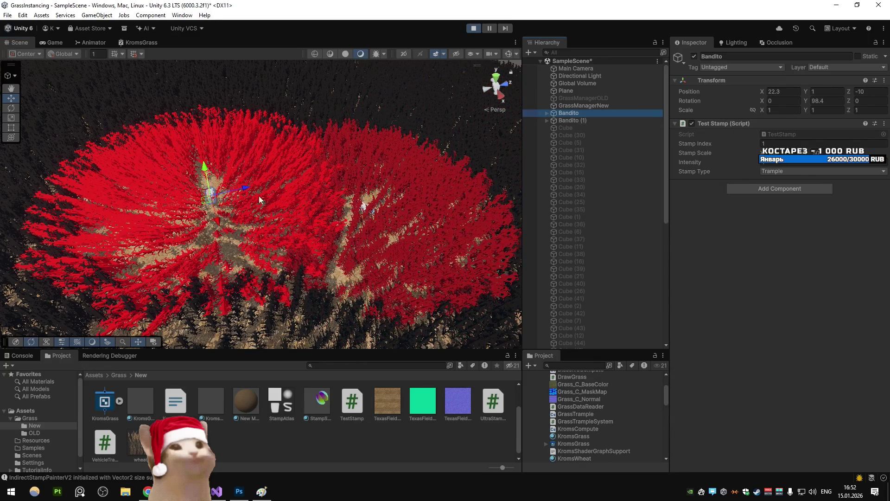
- Drag Bandito across the grass, lower its stamp Intensity, then shift Bandito left
mouse_move(207, 202)
mouse_down()
mouse_move(110, 93)
mouse_move(102, 101)
mouse_move(223, 234)
mouse_move(204, 201)
mouse_move(213, 207)
mouse_up()
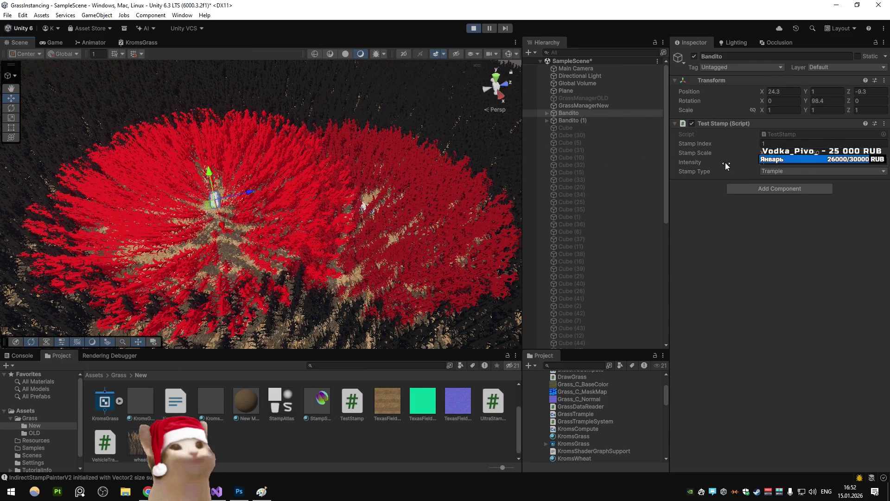
drag(724, 161, 700, 162)
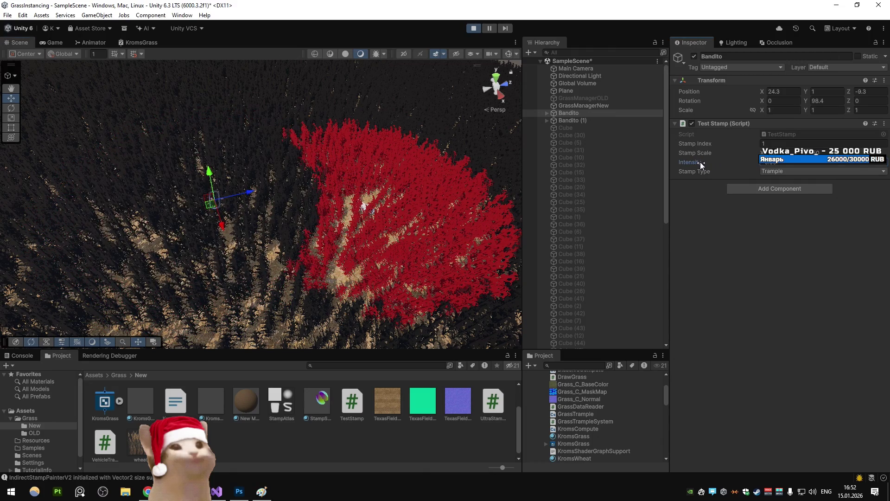
mouse_move(205, 207)
mouse_down()
mouse_move(430, 173)
mouse_move(419, 204)
mouse_move(230, 210)
mouse_up()
click(573, 120)
click(574, 112)
mouse_move(419, 204)
mouse_down()
mouse_move(364, 201)
mouse_move(355, 209)
mouse_up()
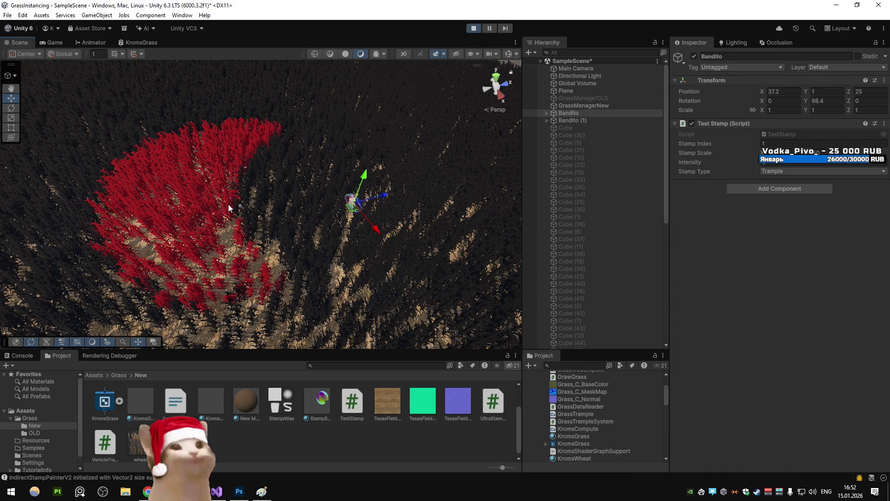
- Raise then reduce Bandito's stamp Intensity and slide Bandito toward X 36.5, Z 21.8
click(787, 163)
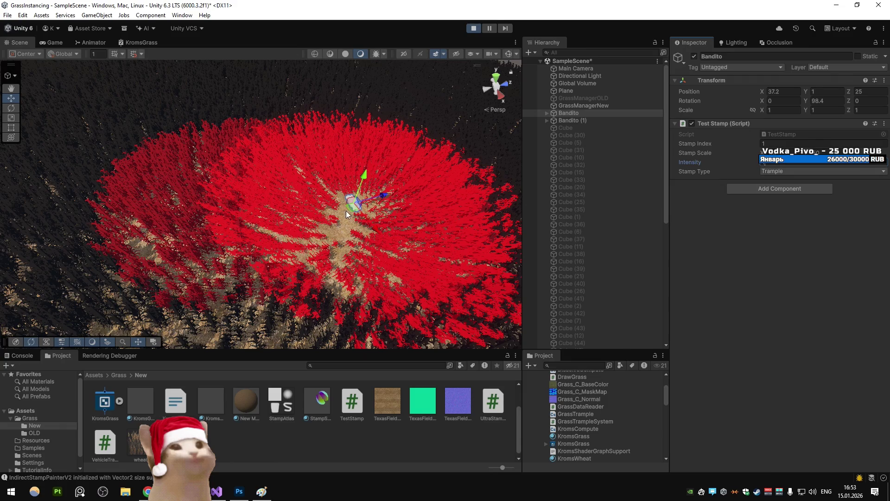
drag(347, 211, 351, 218)
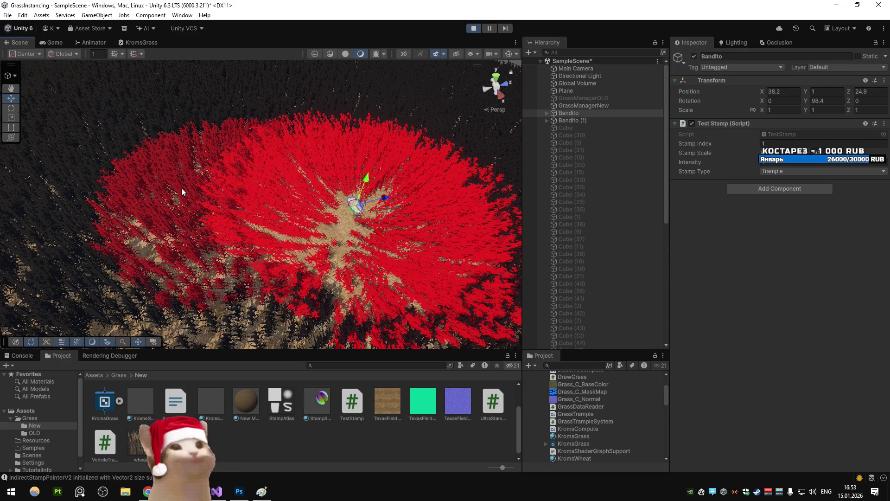
click(573, 120)
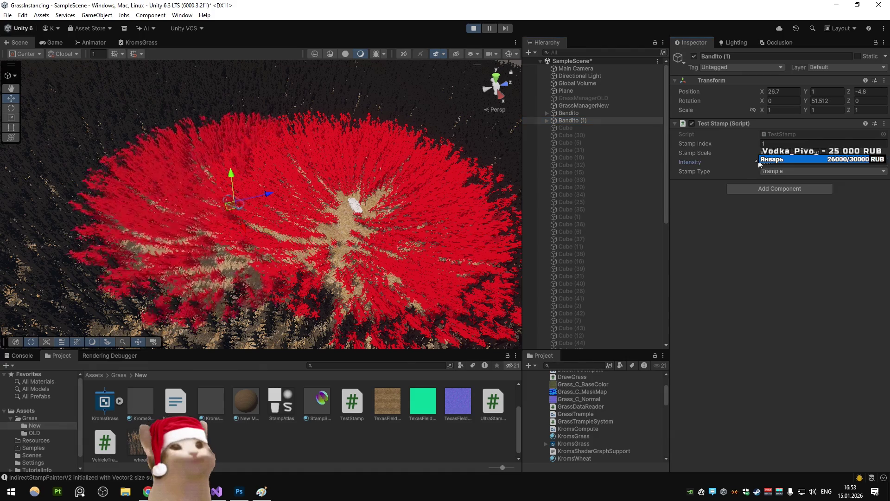
click(568, 113)
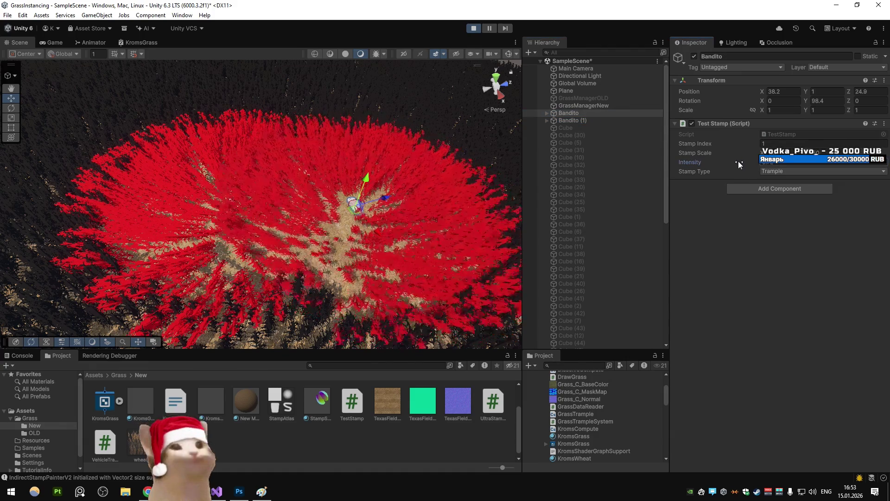
drag(732, 160, 722, 158)
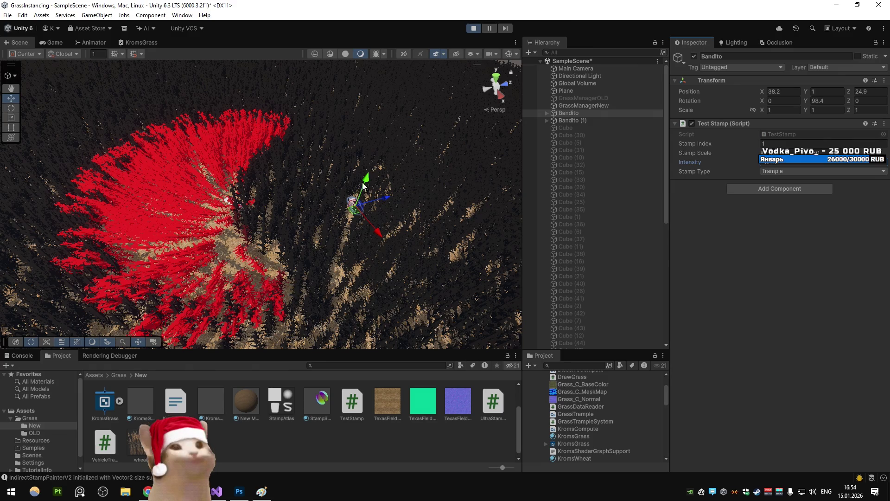
mouse_move(353, 215)
mouse_down()
mouse_move(334, 215)
mouse_move(343, 219)
mouse_up()
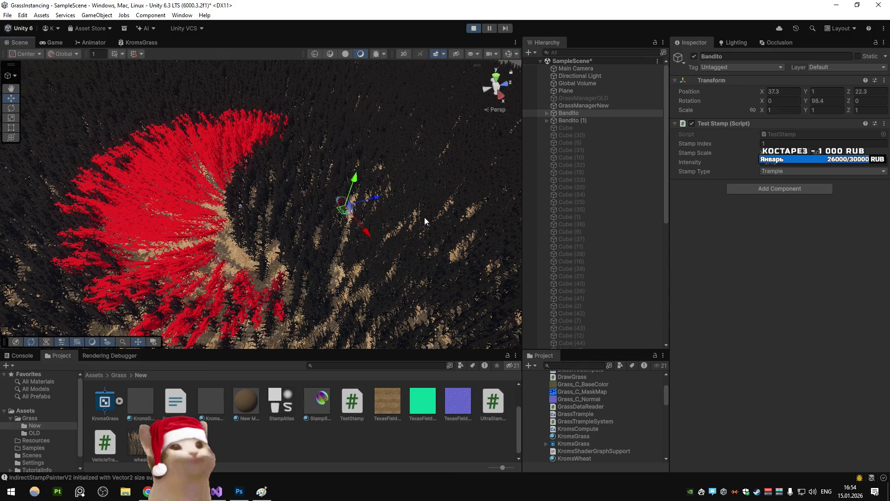
- Vary Bandito's Test Stamp Intensity, then toggle Bandito's active checkbox off and on repeatedly
click(726, 162)
mouse_move(737, 166)
mouse_down()
mouse_move(747, 166)
mouse_move(738, 167)
mouse_up()
click(693, 57)
click(693, 57)
click(692, 57)
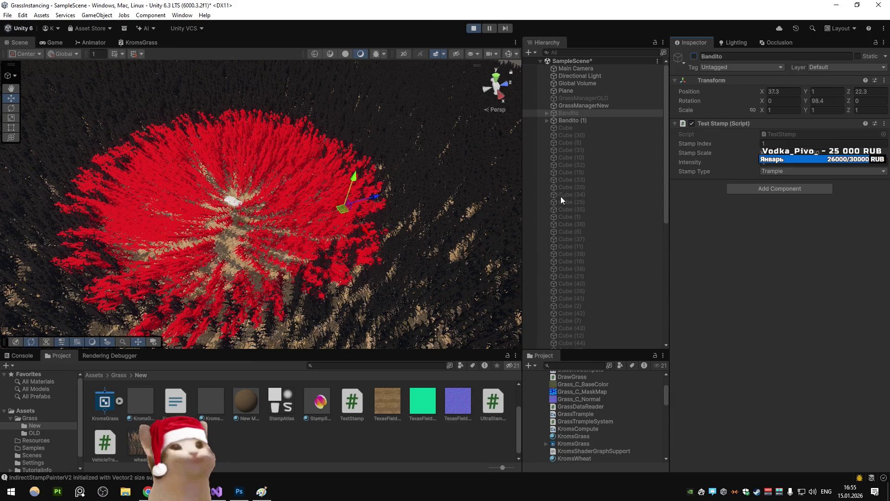
click(694, 56)
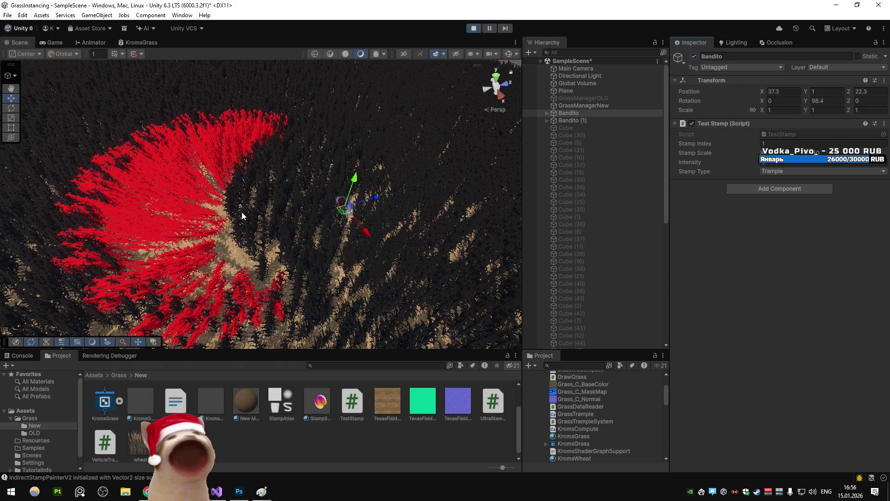
- Toggle Bandito off and on twice to compare the grass with and without its trample, ending enabled
click(694, 56)
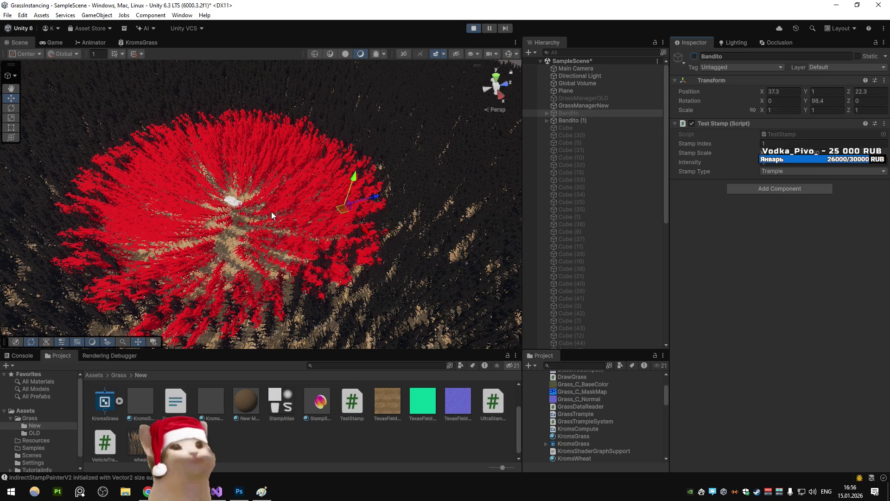
click(694, 56)
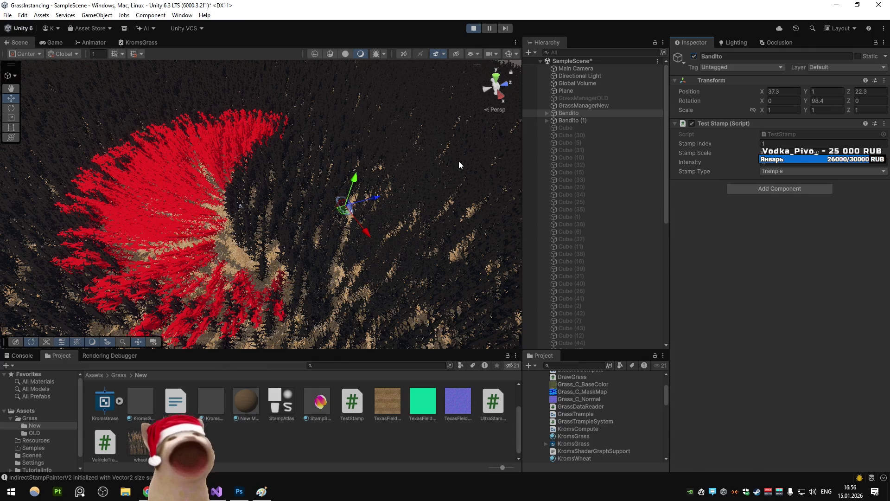
click(694, 56)
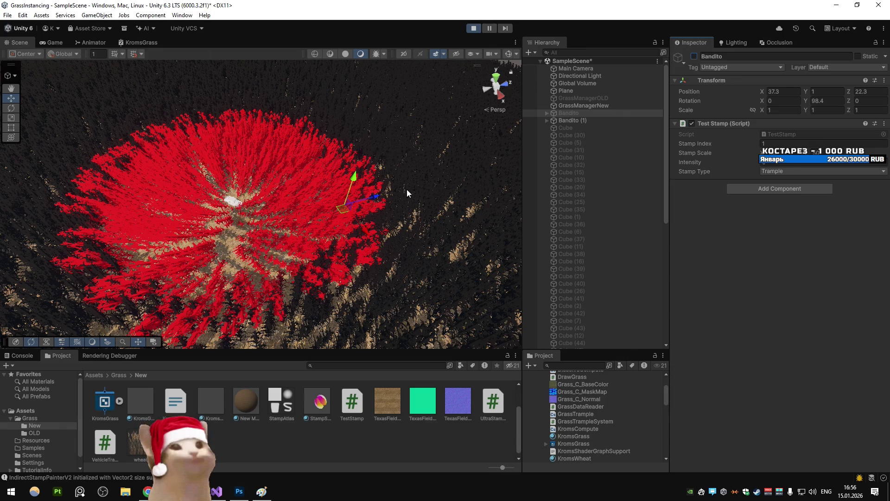
click(694, 56)
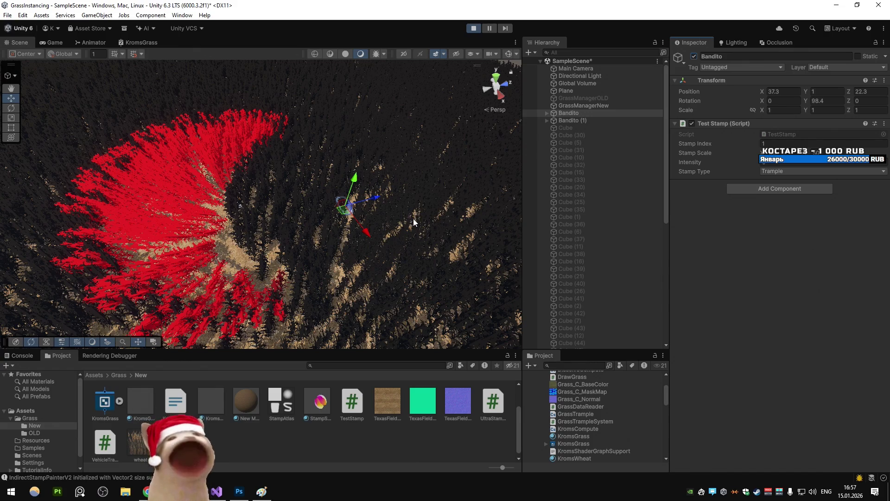
click(220, 494)
- Uncomment 'BlendOp Max' in AtlasStamp.shader, save, and raise Bandito's stamp Intensity in Unity
key(BackSpace)
key(BackSpace)
key(ctrl+s)
key(alt+Tab)
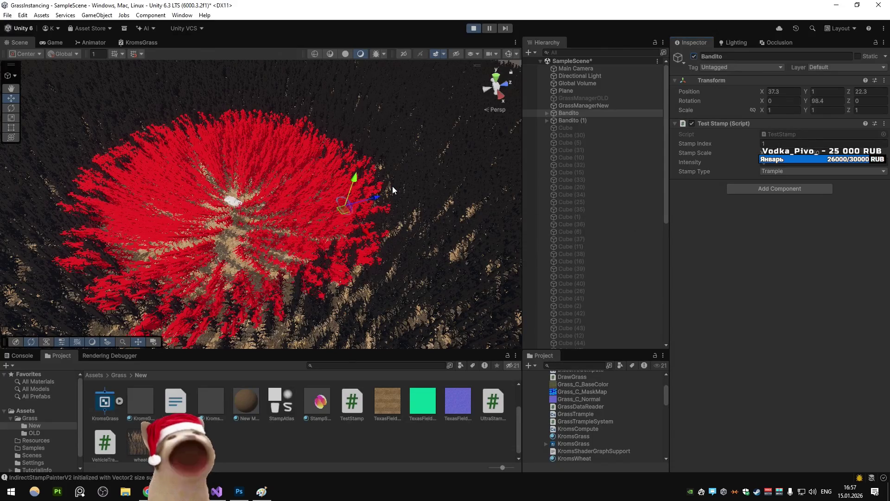
drag(699, 163, 703, 165)
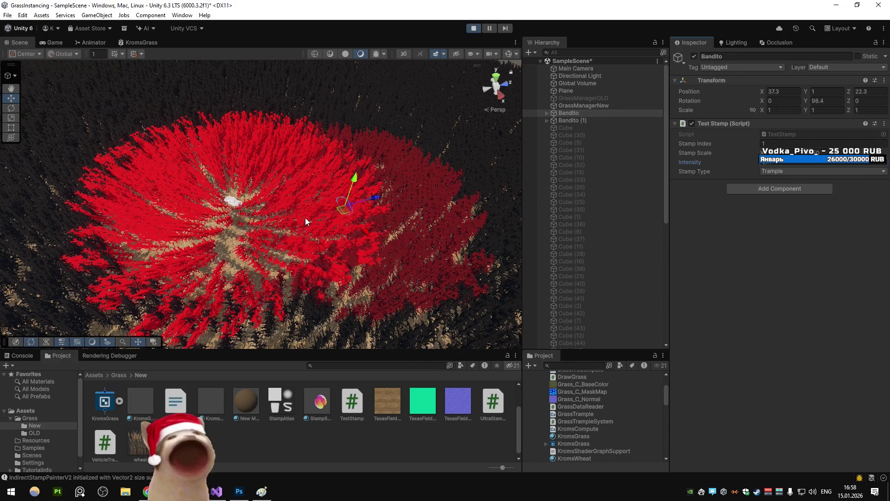
click(572, 120)
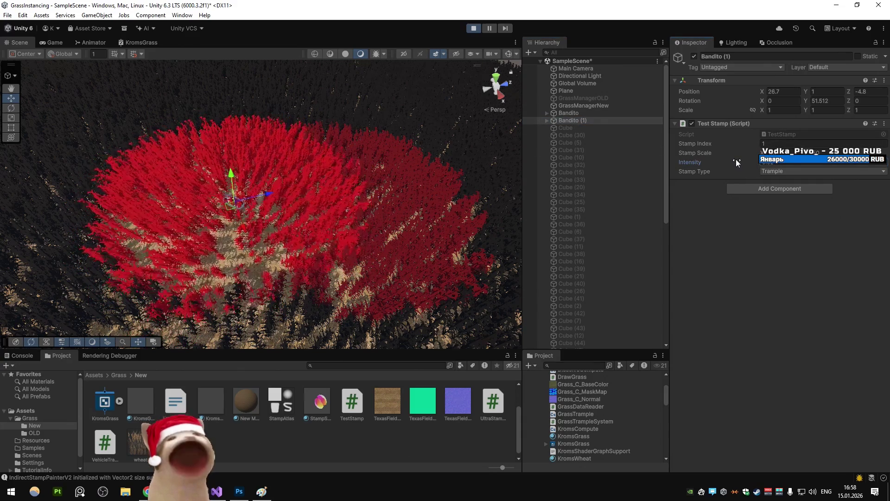
- Raise Bandito's Test Stamp Intensity in two drags so the red trample patch spreads wide
click(586, 114)
drag(709, 163, 727, 172)
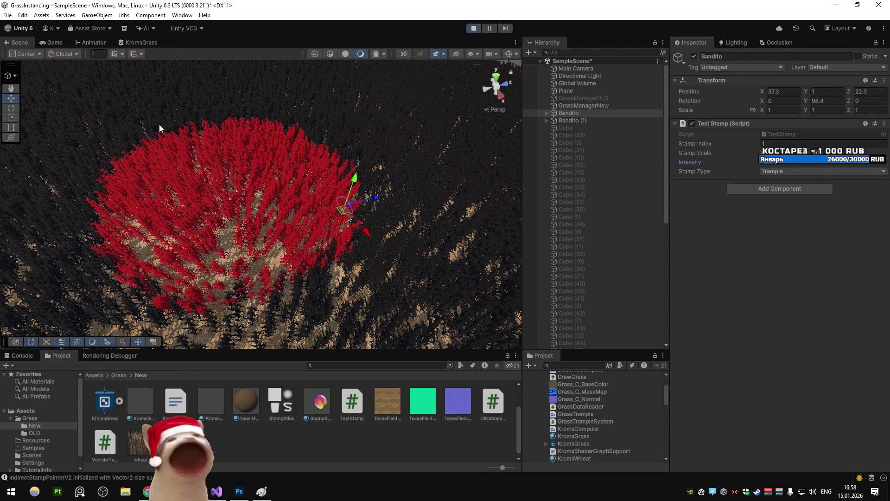
drag(722, 165, 729, 160)
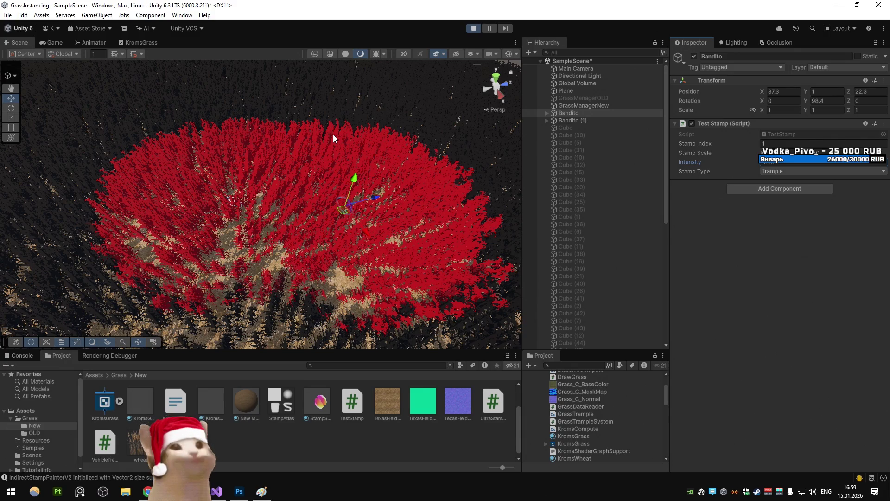
click(51, 42)
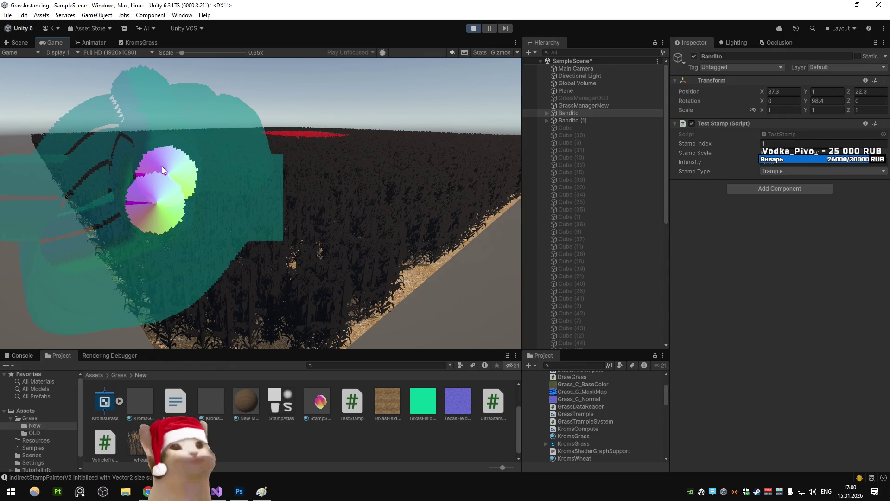
- Flip between Scene and Game views during Play mode, then open Task Manager with Ctrl+Shift+Esc
click(20, 44)
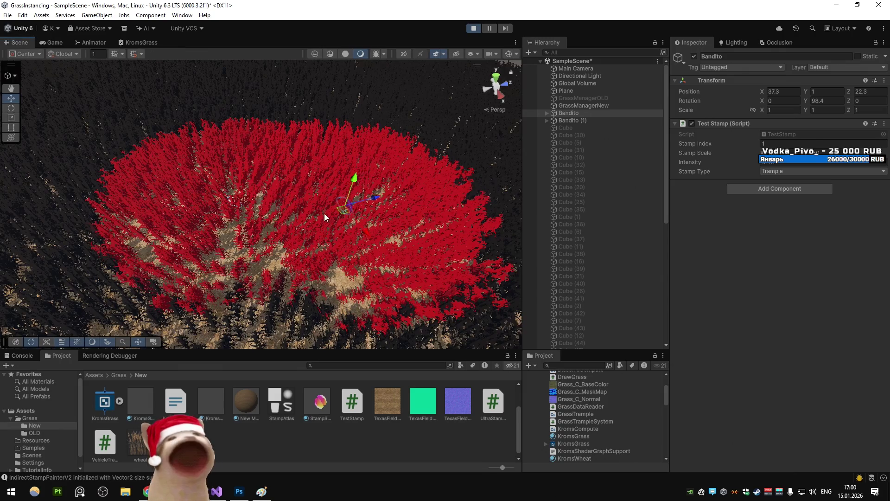
click(60, 42)
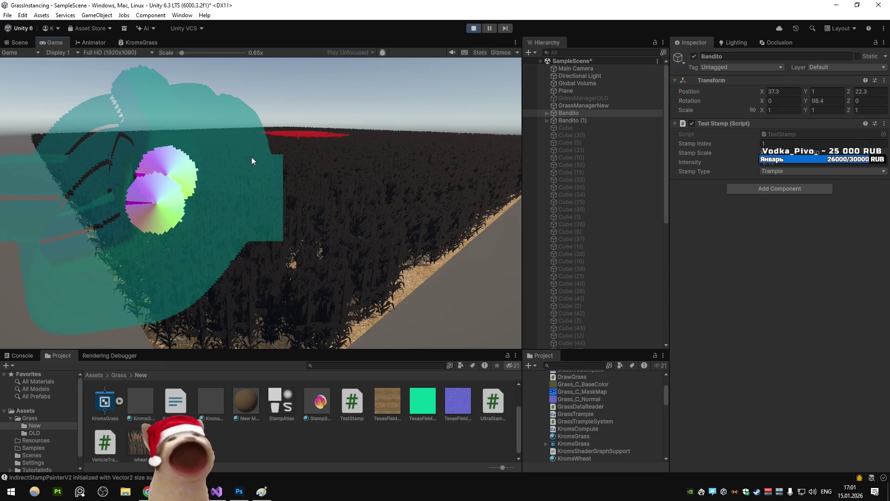
key(ctrl+shift+Escape)
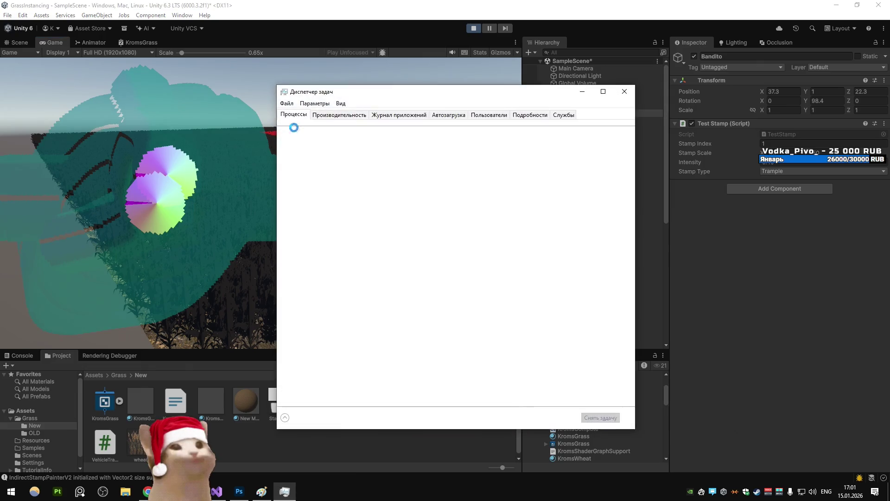
- View the Performance tab in Task Manager, then close Task Manager
click(328, 116)
click(624, 91)
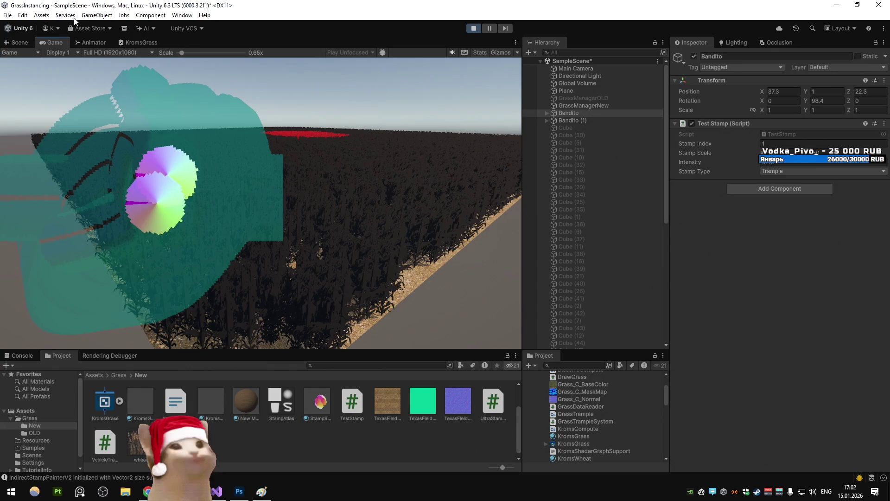
- In the Scene view, scrub Bandito's stamp Intensity down and up while watching the red patch
click(25, 41)
drag(751, 163, 727, 165)
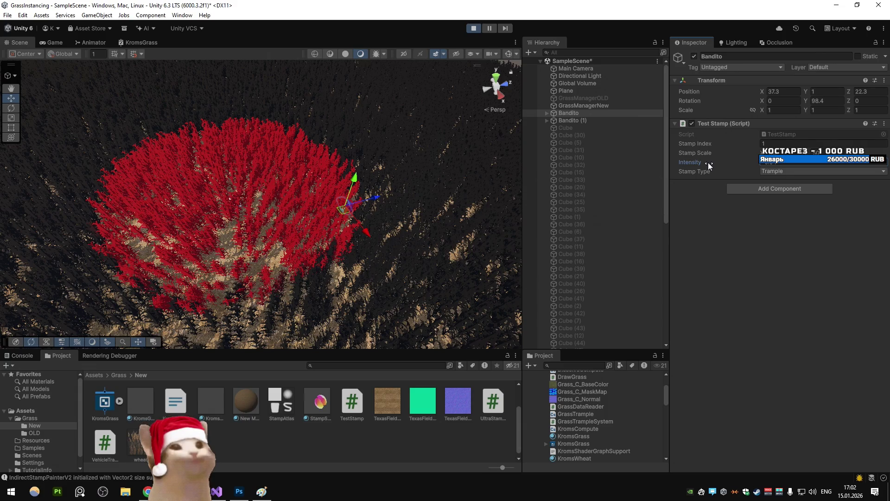
drag(724, 165, 725, 165)
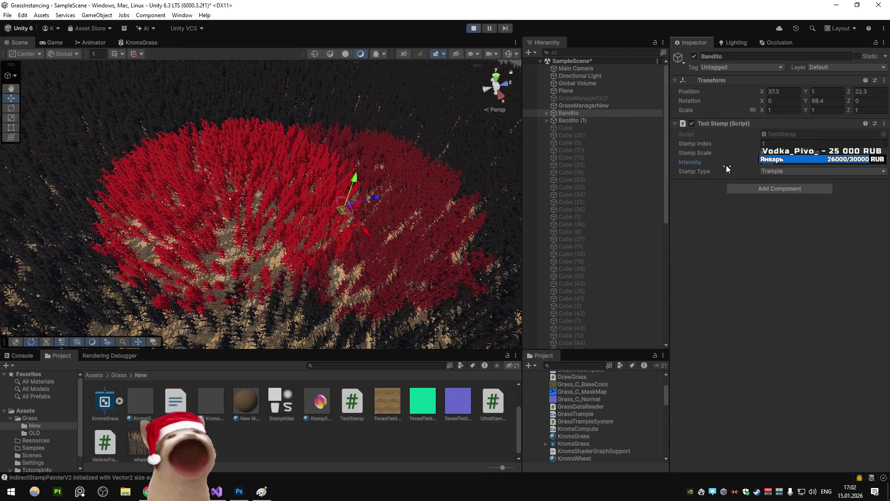
drag(726, 166, 736, 163)
click(608, 128)
click(597, 121)
click(580, 114)
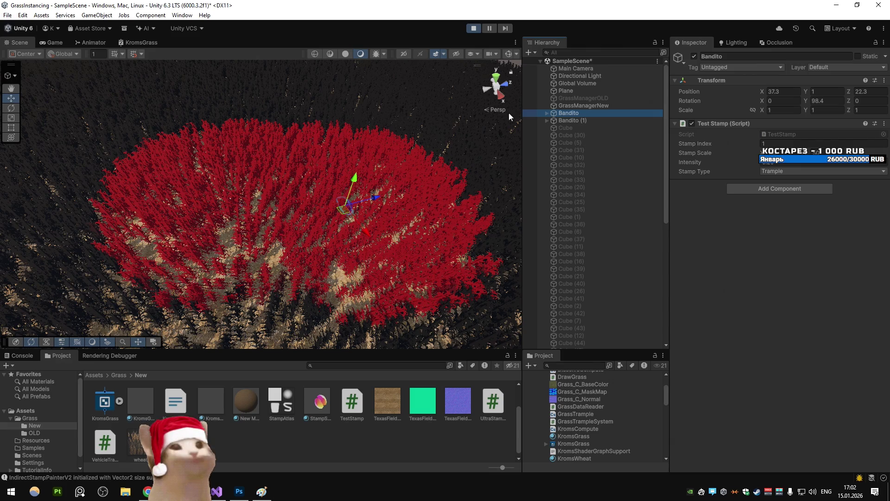
drag(741, 162, 746, 162)
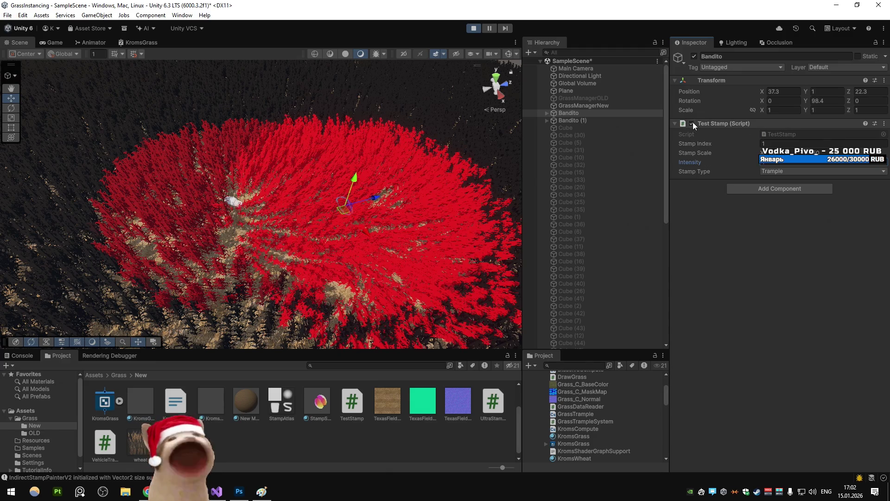
- Toggle the Test Stamp component off and on, then set its Intensity to 1
click(692, 124)
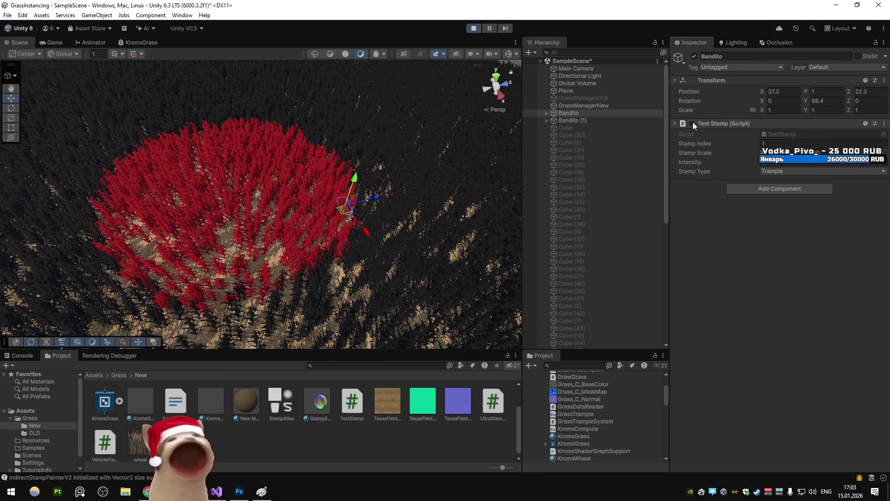
click(692, 123)
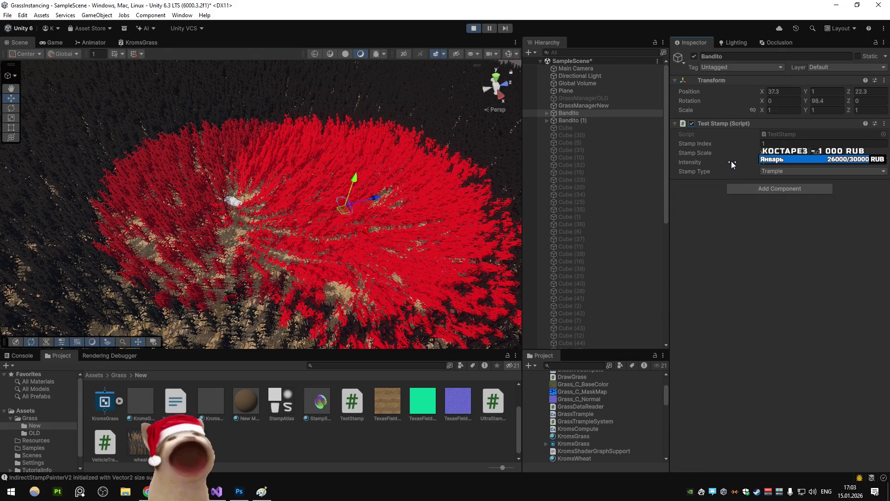
drag(731, 161, 711, 160)
click(779, 165)
text(1)
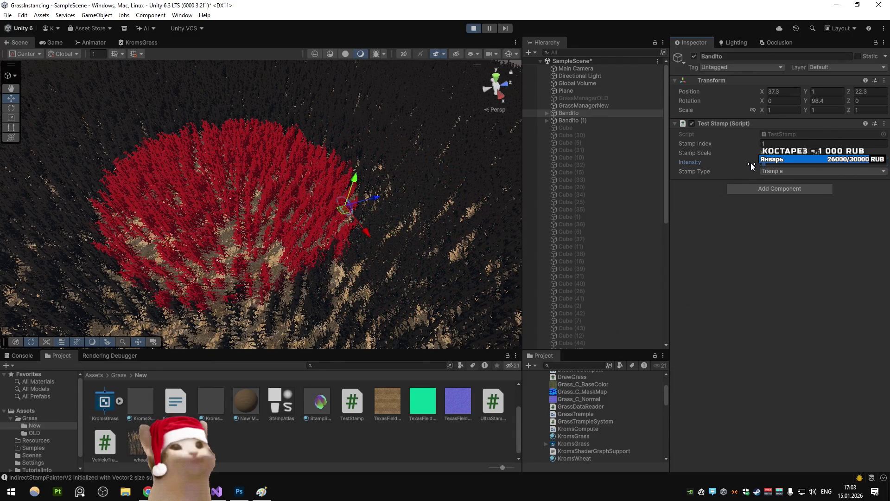
key(Return)
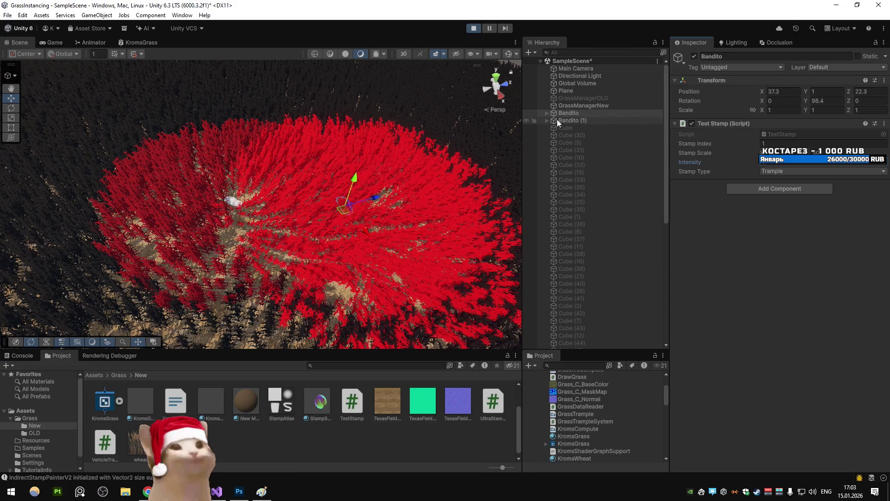
- Restart Play mode, lower the Bandito stamp into the grass, and duplicate it as Bandito (1)
click(475, 29)
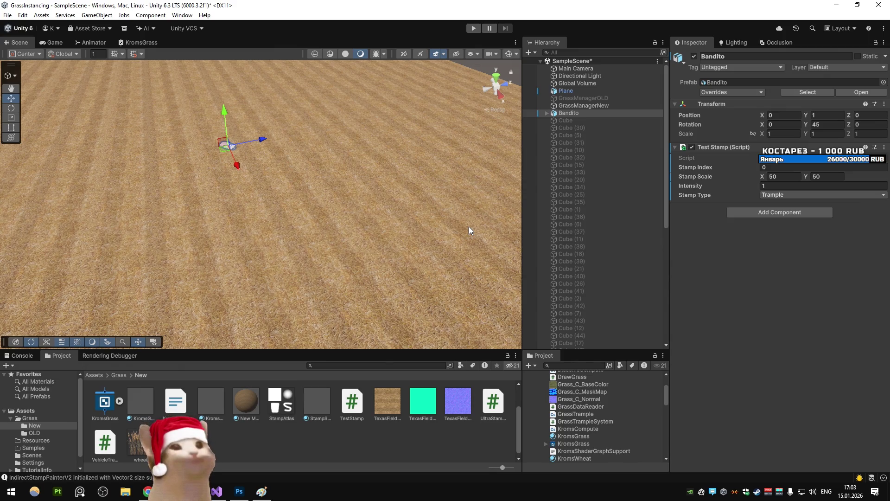
click(474, 28)
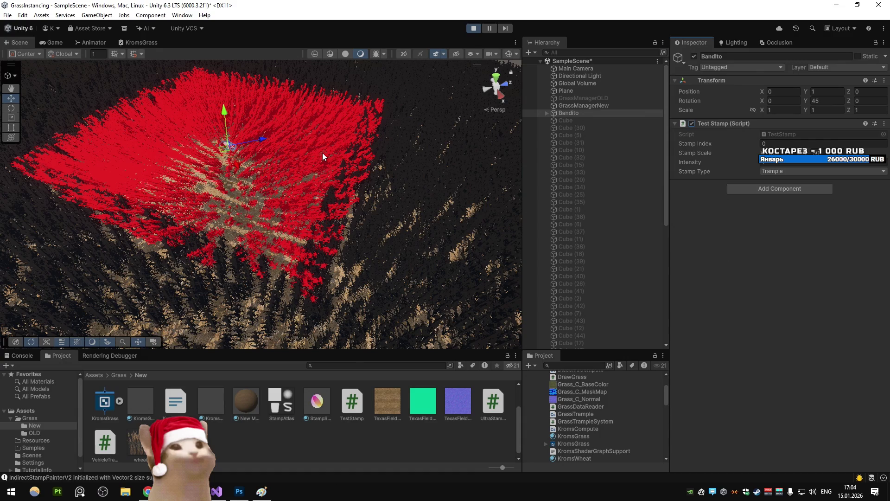
mouse_move(233, 149)
mouse_down()
mouse_move(226, 152)
mouse_move(281, 188)
mouse_move(362, 207)
mouse_move(355, 208)
mouse_up()
scroll(281, 188, down, 5)
key(ctrl+d)
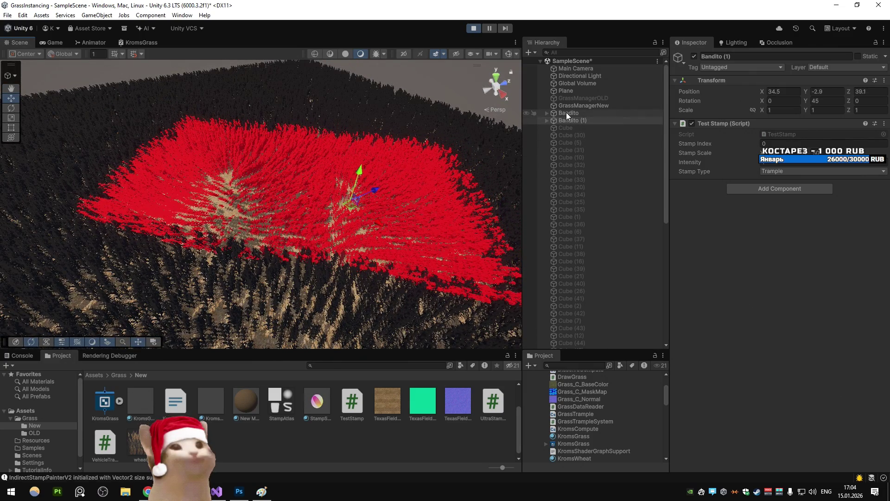
- Check the browser search results and the stamp shader code, then return to Unity
click(147, 491)
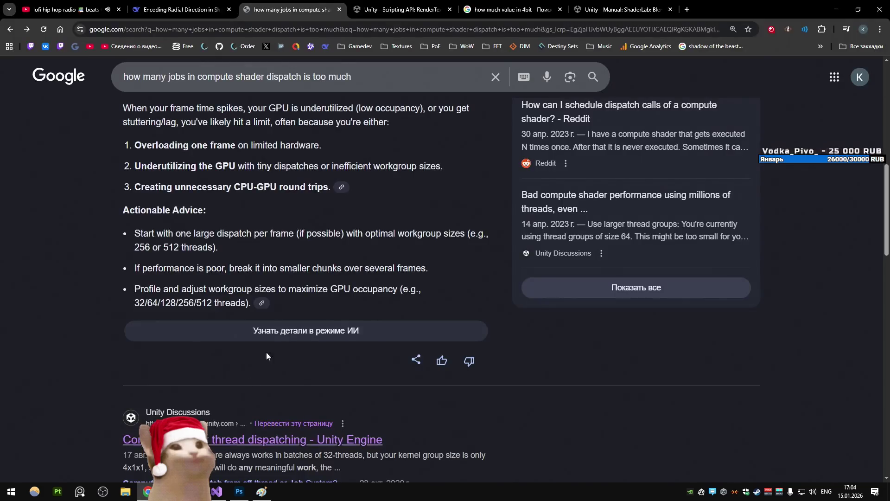
click(217, 491)
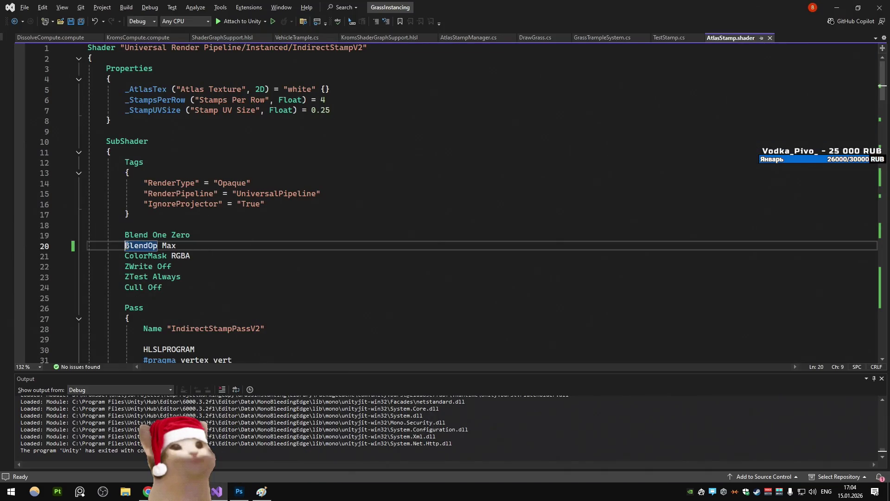
key(alt+Tab)
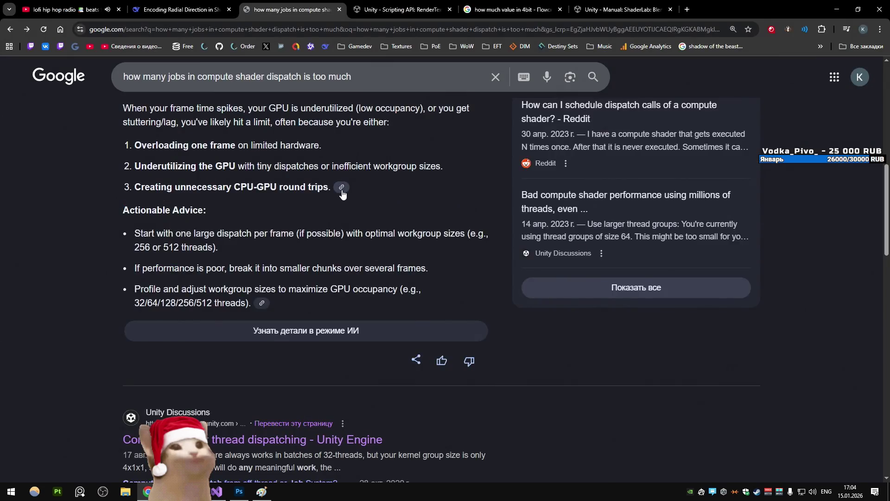
key(alt+Tab)
- Drag Bandito (1) to 67.1, -2.9, 11.9, orbit to inspect, and disable its Test Stamp
drag(350, 217, 504, 232)
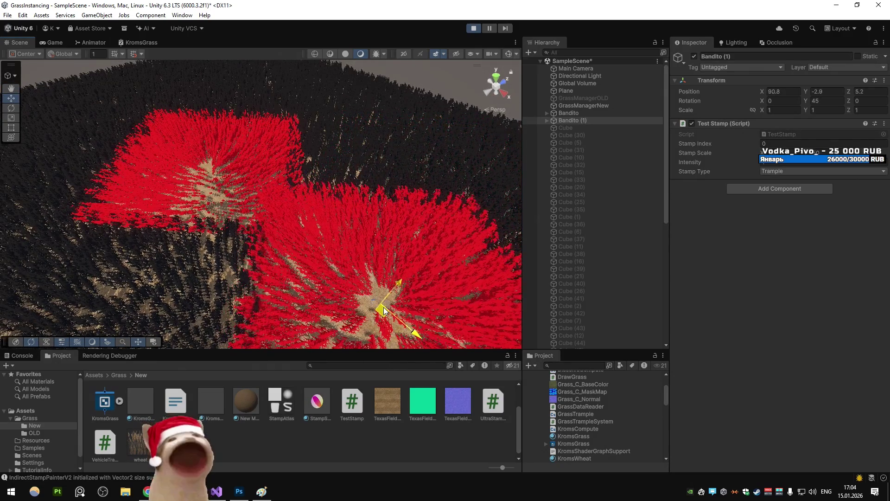
drag(383, 307, 304, 221)
scroll(305, 221, up, 5)
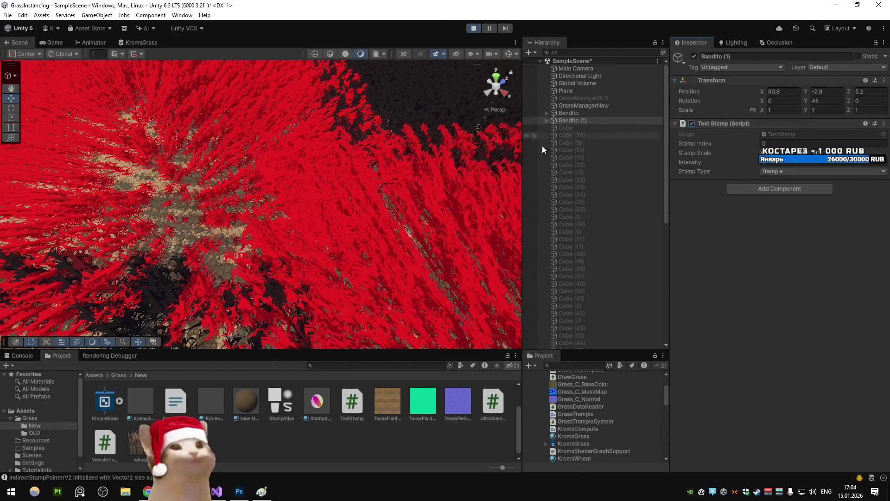
scroll(377, 160, down, 5)
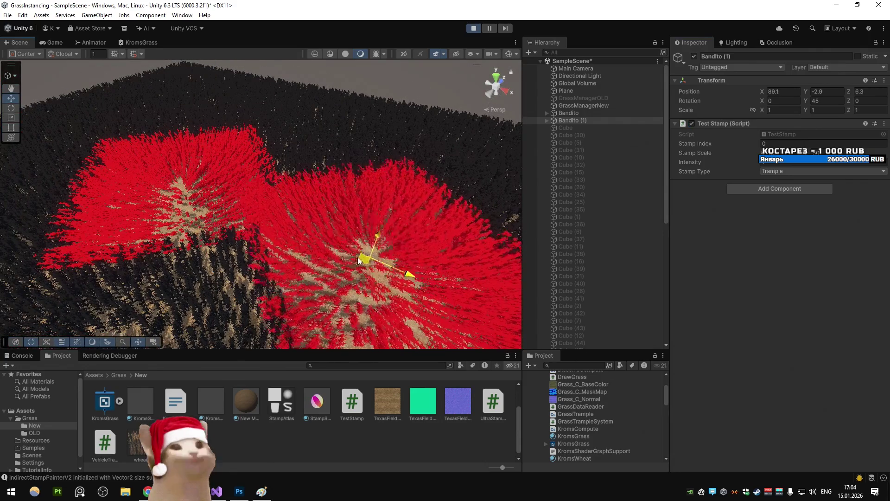
drag(324, 234, 290, 216)
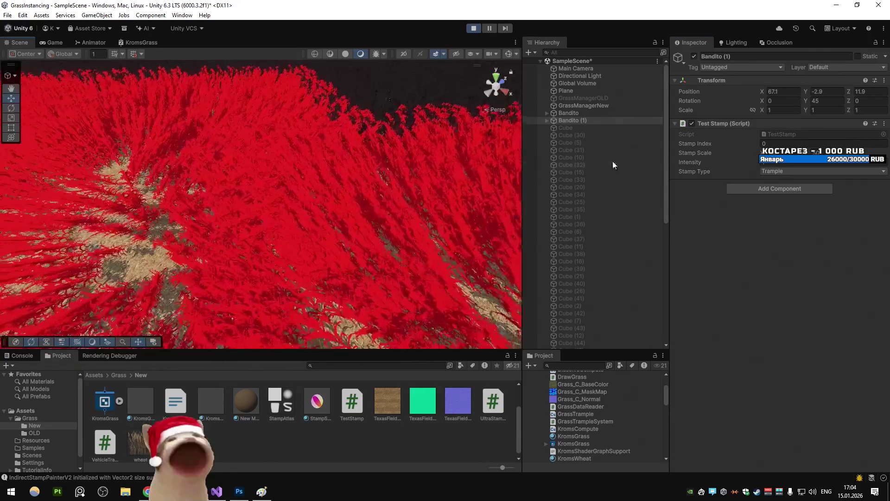
click(693, 123)
- Re-enable Bandito (1)'s Test Stamp and compare the trampled grass in Game and Scene views
click(693, 123)
click(50, 42)
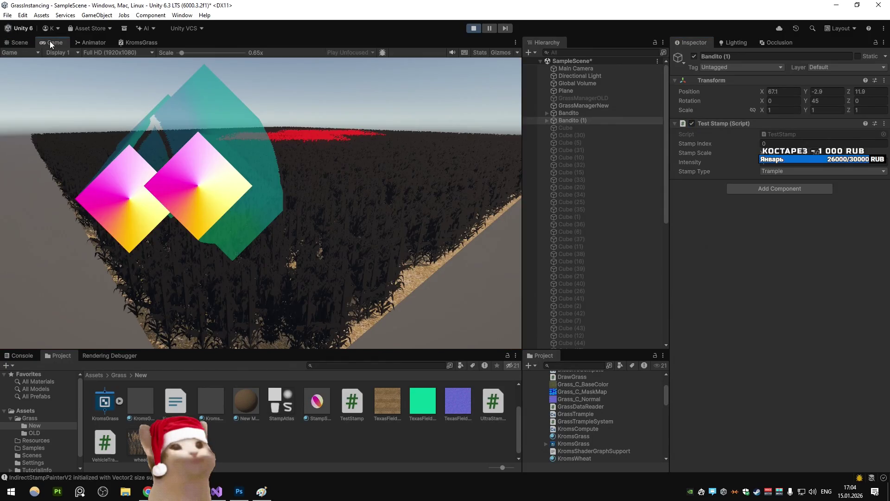
click(12, 43)
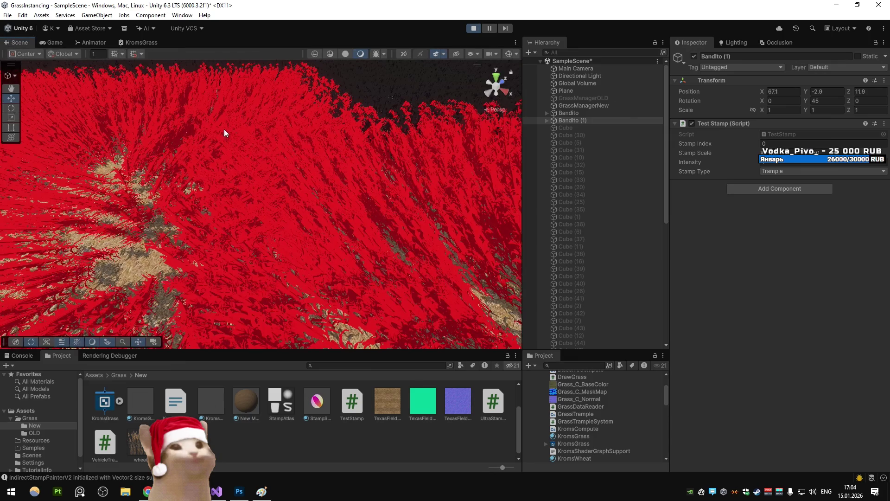
key(ctrl+2)
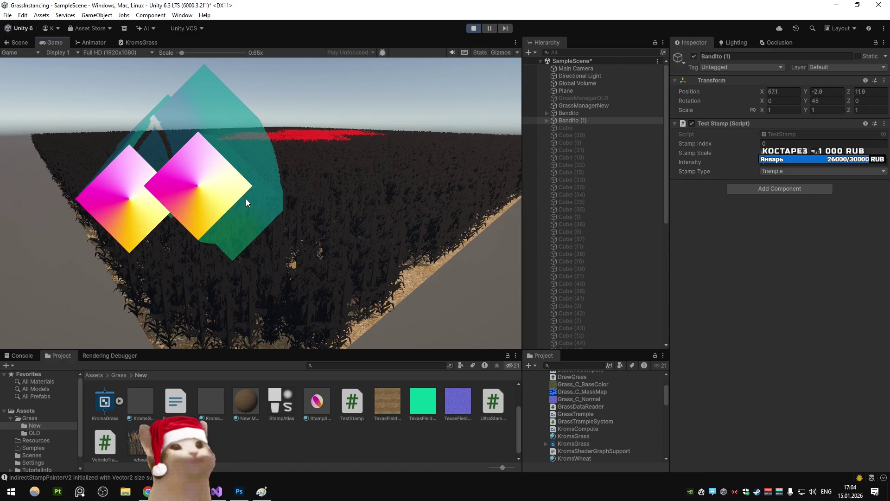
click(22, 40)
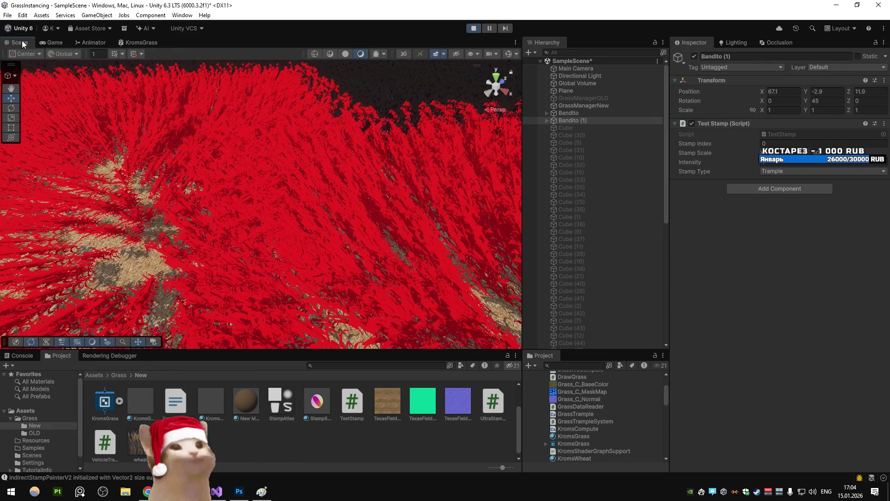
- Drag Bandito (1) to a new field spot, check the shader code, then maximize the KromsGrass graph
scroll(435, 219, down, 5)
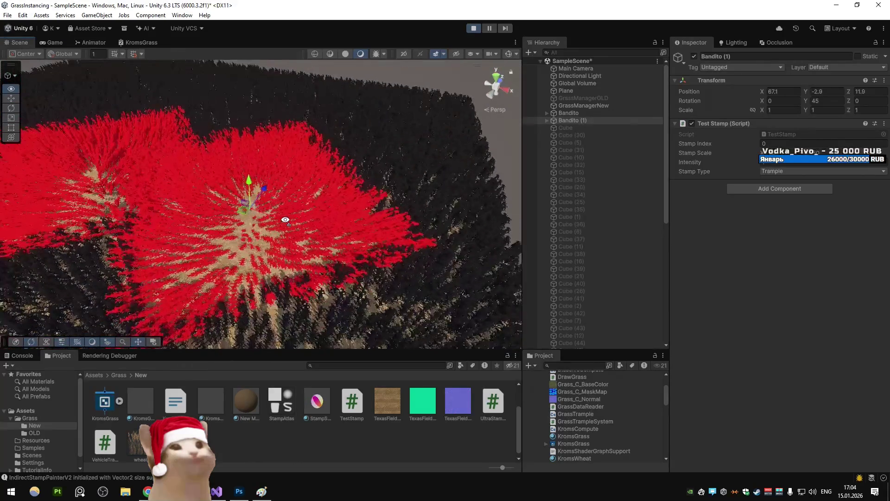
mouse_move(243, 209)
mouse_down()
mouse_move(343, 202)
mouse_move(333, 197)
mouse_up()
key(alt+Tab)
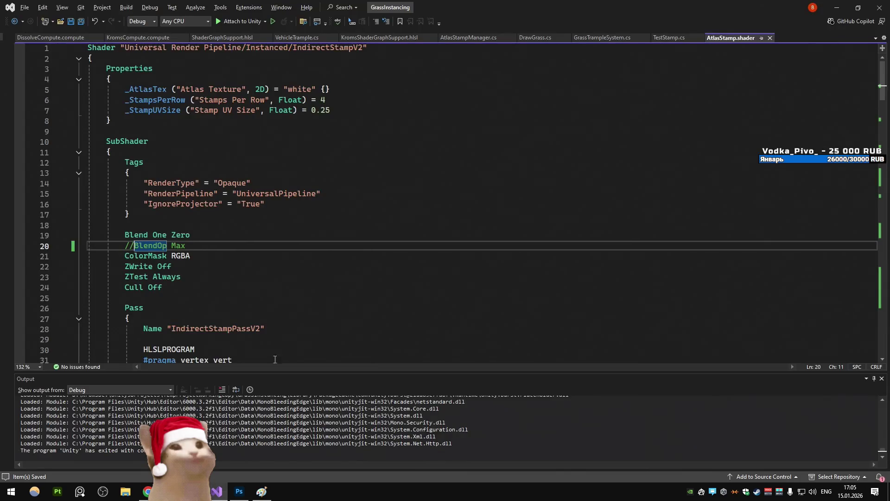
click(266, 486)
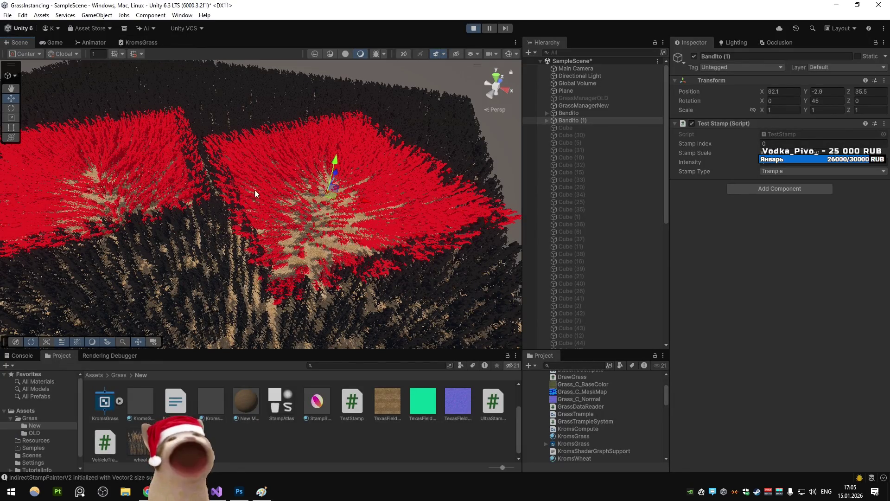
click(137, 43)
key(shift+space)
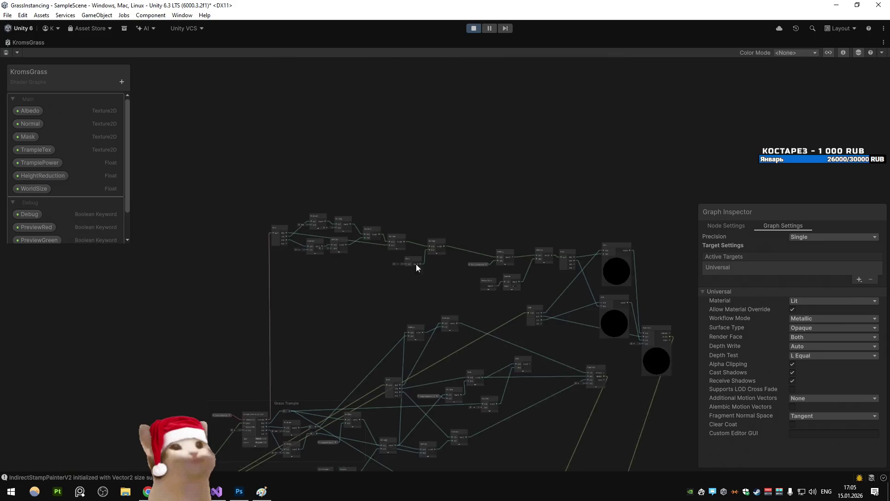
- Pan the KromsGrass graph over to the TramplePower property node and select it
scroll(432, 280, up, 5)
mouse_move(296, 246)
mouse_down()
mouse_move(302, 260)
mouse_move(250, 221)
mouse_move(459, 276)
mouse_up()
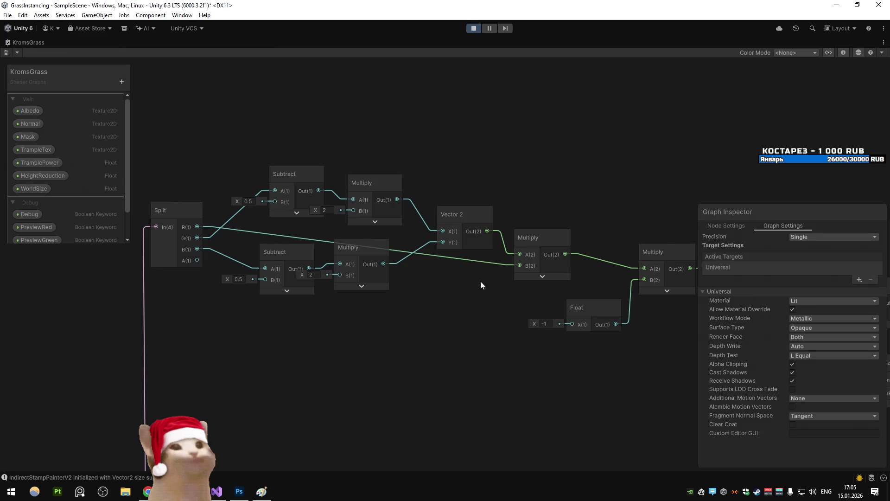
scroll(516, 293, down, 4)
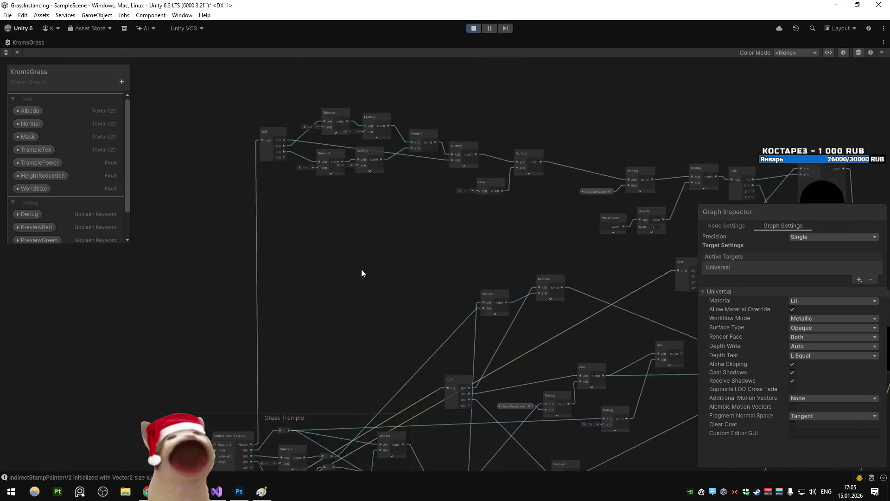
scroll(415, 216, up, 3)
scroll(415, 216, up, 3)
mouse_move(496, 274)
mouse_down()
mouse_move(549, 288)
mouse_move(305, 241)
mouse_move(232, 214)
mouse_move(220, 226)
mouse_up()
click(221, 227)
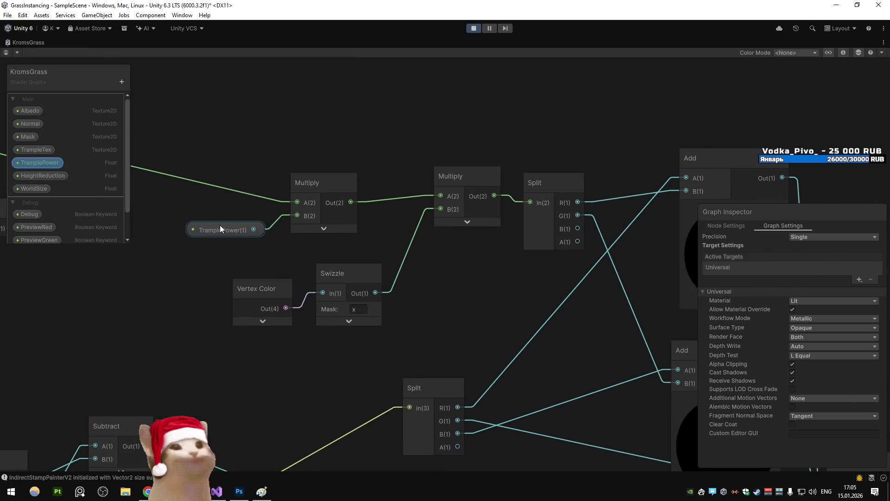
- Shift the left node cluster with Split further left, then select the Float and Multiply nodes
scroll(219, 224, down, 5)
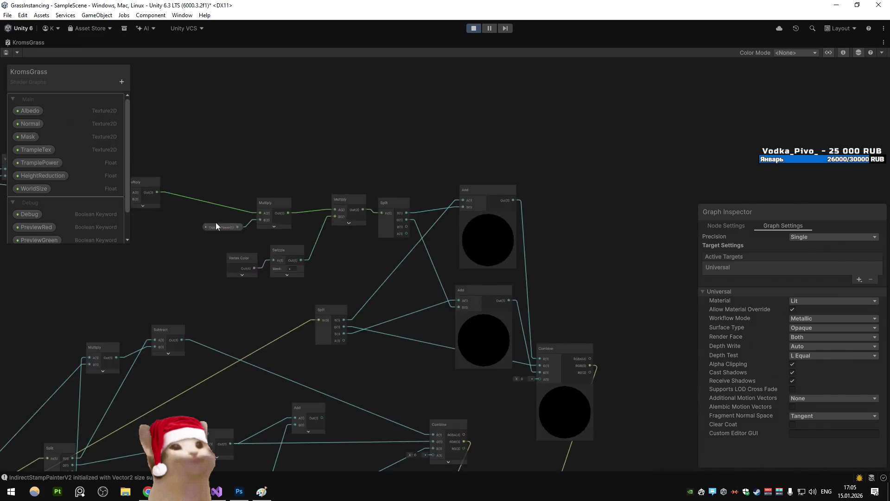
scroll(354, 227, up, 5)
scroll(354, 231, down, 4)
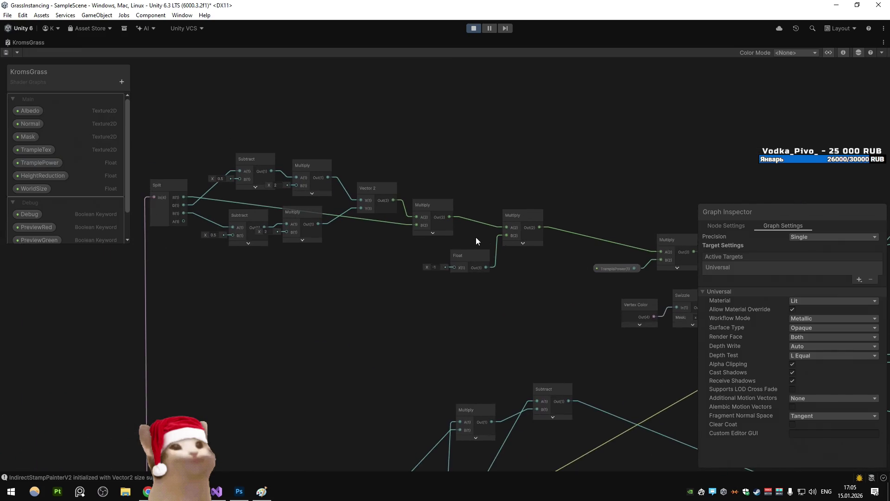
scroll(243, 213, up, 2)
mouse_move(221, 211)
mouse_down()
mouse_move(315, 188)
mouse_move(490, 246)
mouse_up()
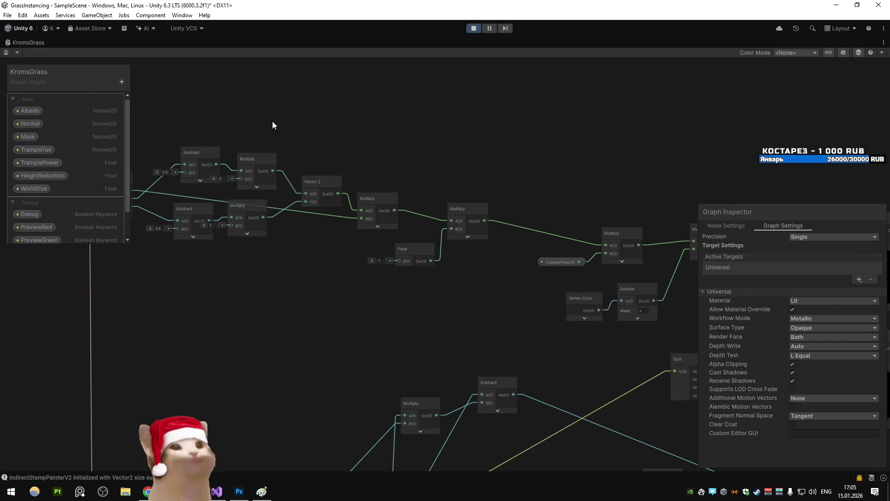
mouse_move(273, 122)
mouse_down()
mouse_move(322, 149)
mouse_move(346, 148)
mouse_up()
mouse_move(157, 111)
mouse_down()
mouse_move(418, 232)
mouse_move(307, 216)
mouse_up()
drag(437, 182, 518, 266)
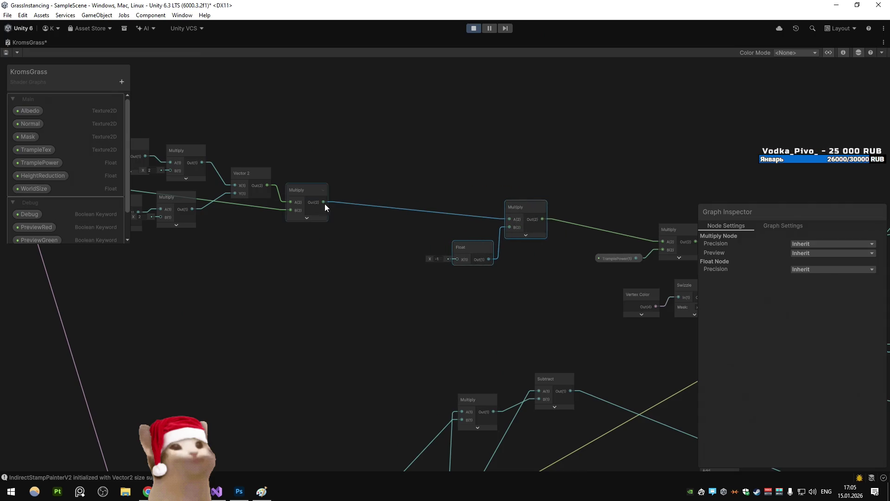
- Add a Normalize node wired into the Multiply input, then restore the layout and Scene view
key(space)
text(normalize)
key(Return)
drag(414, 225, 501, 216)
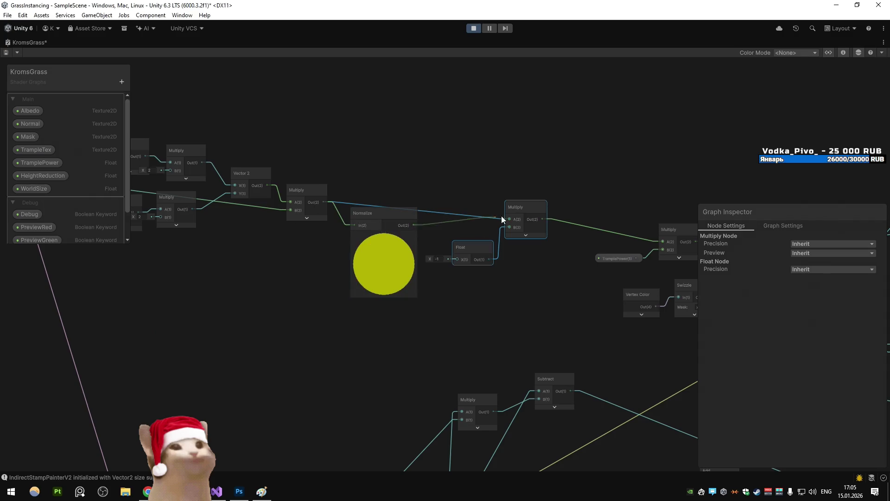
drag(396, 221, 410, 198)
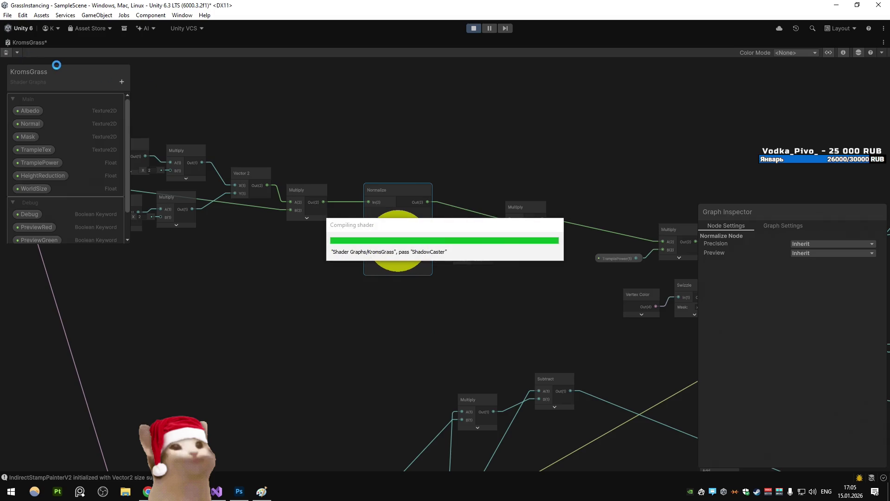
double_click(24, 42)
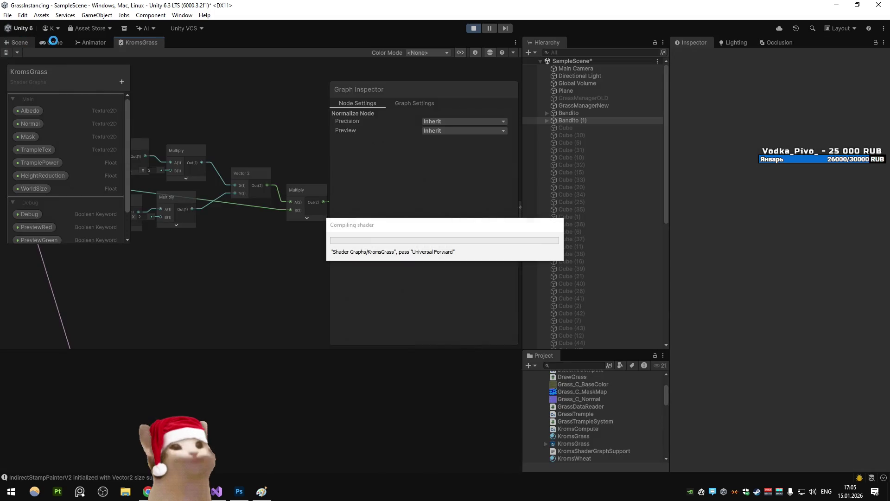
click(19, 44)
- Focus on Bandito (1), move it to X 92.5, Z 45, and turn off its Test Stamp
key(f)
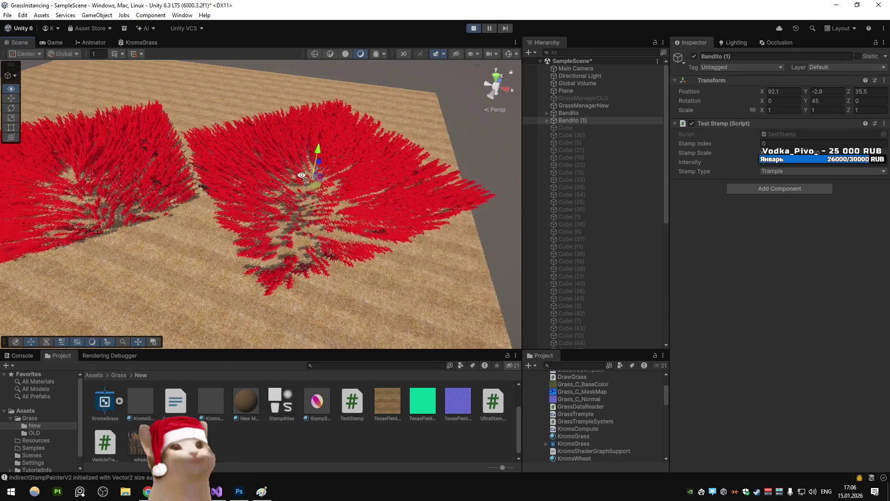
mouse_move(307, 202)
mouse_down()
mouse_move(262, 210)
mouse_move(204, 180)
mouse_move(297, 178)
mouse_move(302, 194)
mouse_move(300, 186)
mouse_move(338, 182)
mouse_move(258, 195)
mouse_move(317, 179)
mouse_move(308, 249)
mouse_move(305, 140)
mouse_move(312, 199)
mouse_up()
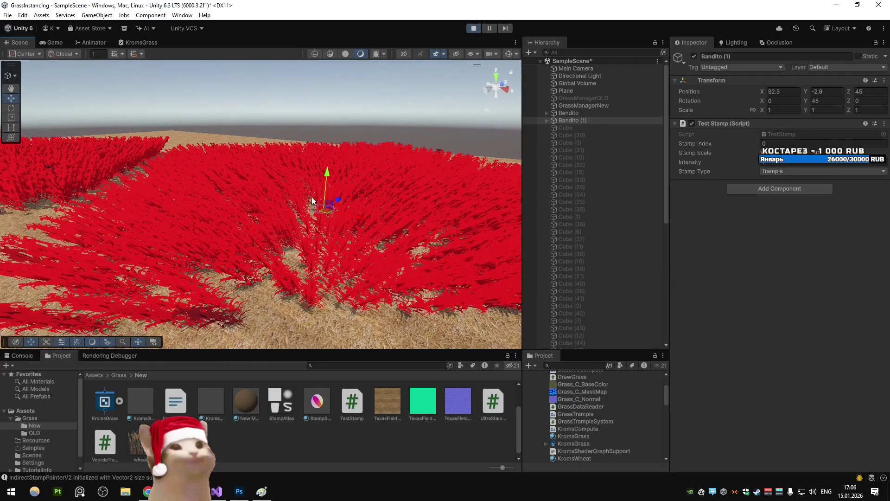
click(691, 124)
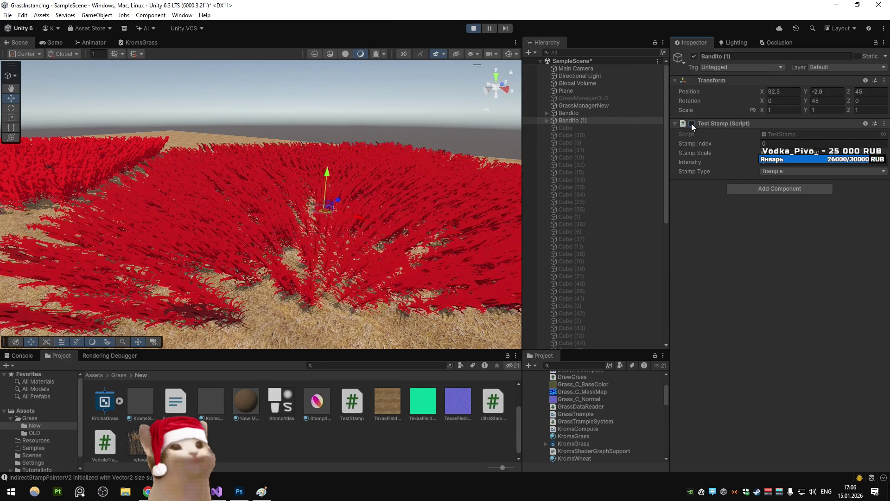
- Switch away and back to Unity, then open the KromsGrass shader graph maximized
key(alt+Tab)
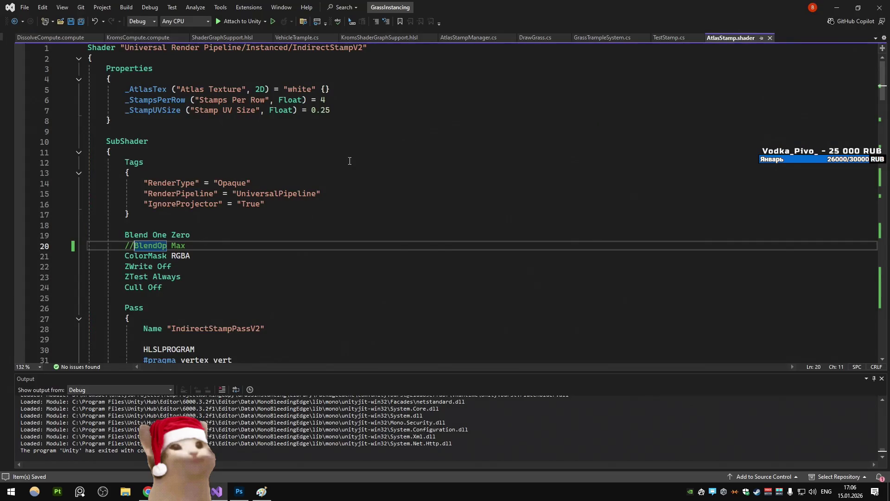
key(alt+Tab)
key(alt+Tab)
key(Tab)
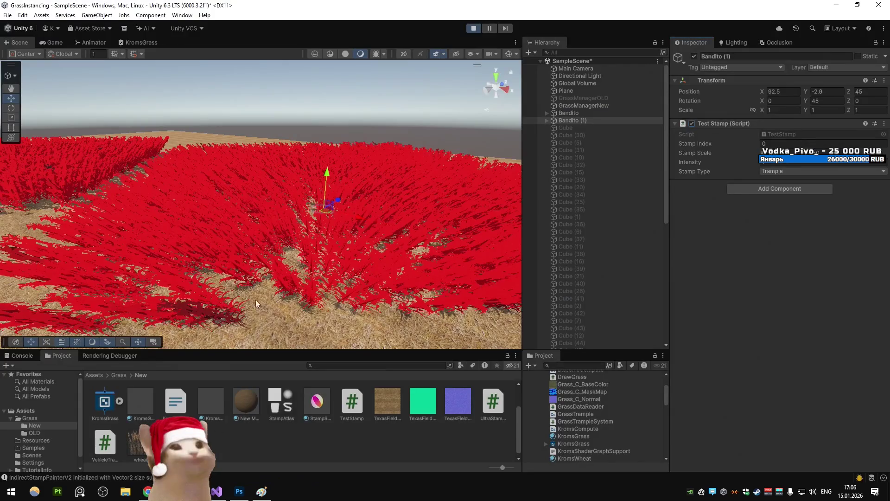
click(141, 42)
key(shift+space)
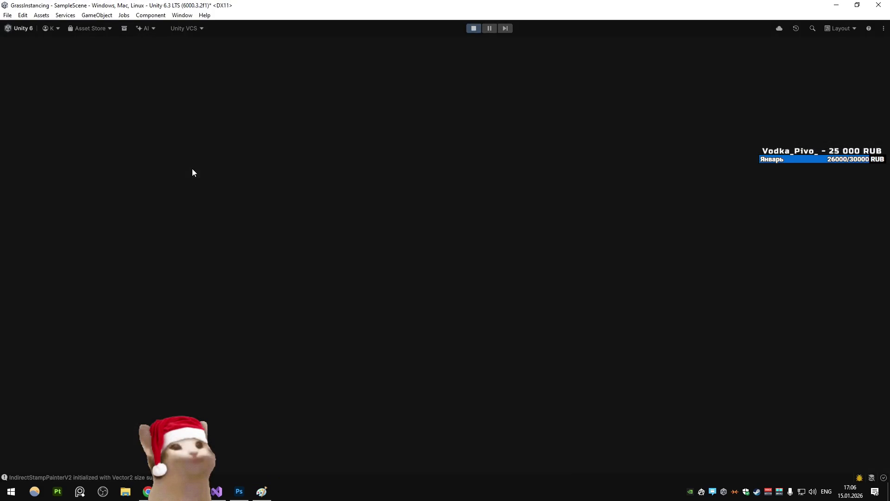
- Select the existing Normalize node and pan the graph to the pink edge
click(475, 255)
mouse_move(463, 244)
mouse_down()
mouse_move(349, 226)
mouse_move(329, 207)
mouse_move(459, 221)
mouse_move(312, 214)
mouse_move(504, 224)
mouse_up()
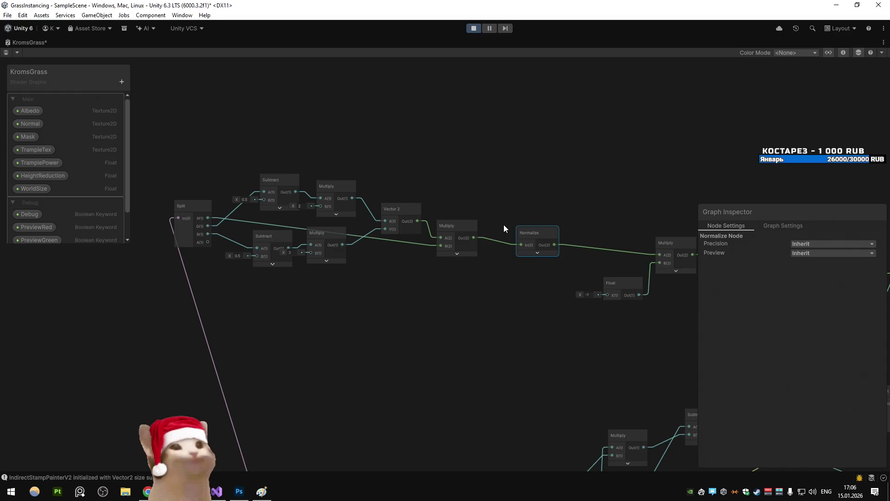
mouse_move(369, 238)
mouse_down()
mouse_move(488, 221)
mouse_move(388, 191)
mouse_up()
- Add a reroute on the pink edge, try a new Normalize node, undo it, and return to the scene
double_click(299, 295)
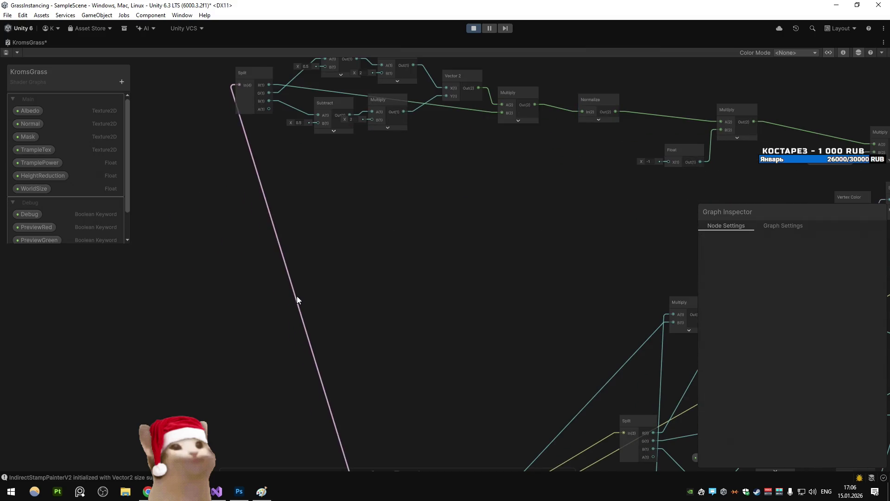
drag(302, 296, 366, 278)
text(norm)
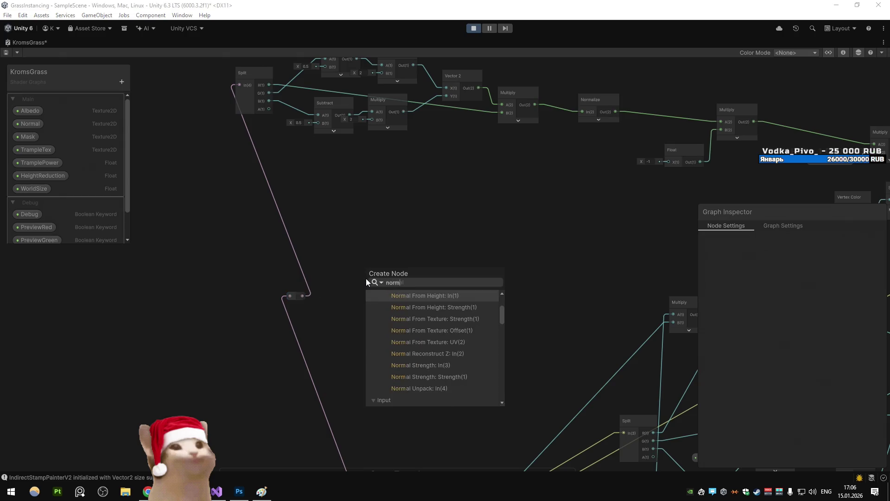
text(alize)
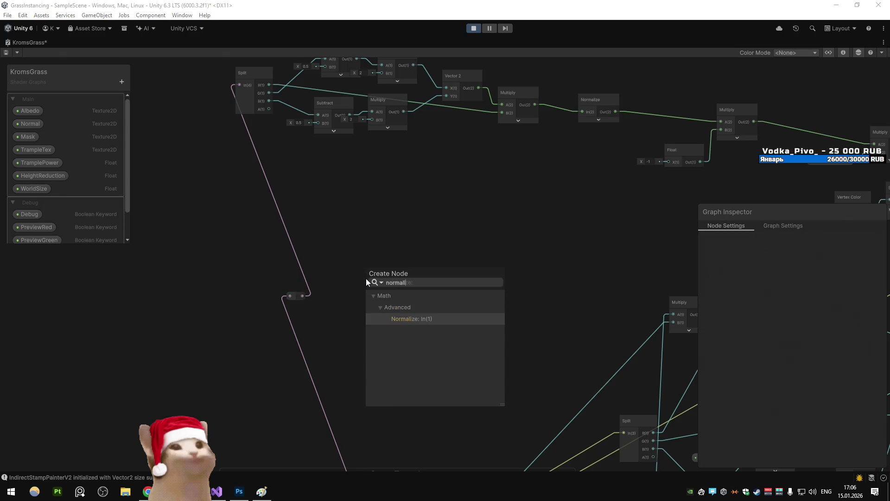
key(Return)
drag(365, 278, 371, 266)
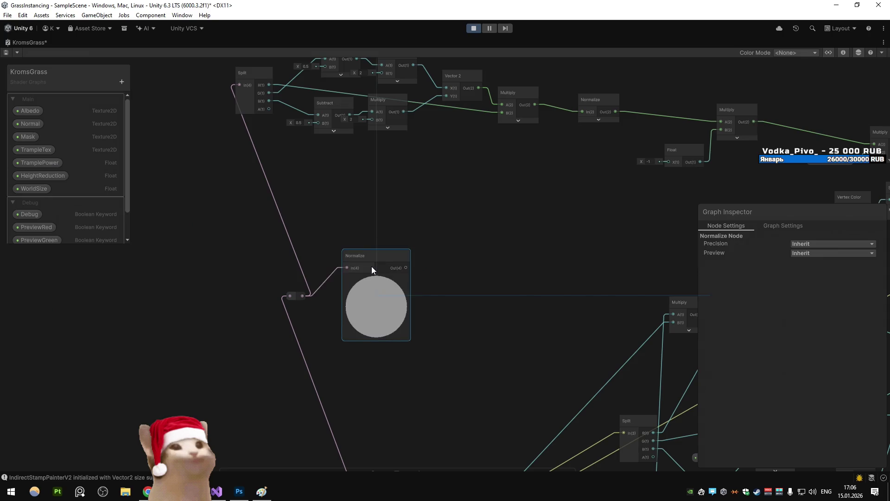
click(378, 206)
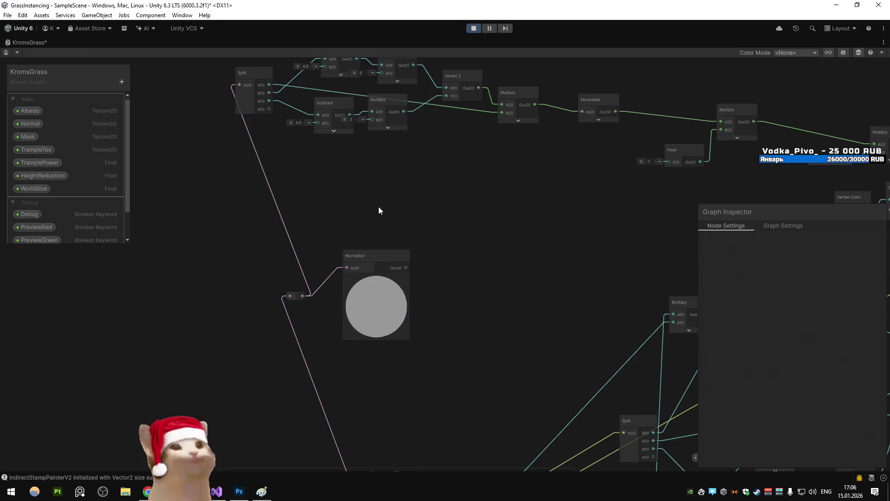
key(ctrl+z)
key(ctrl+z)
key(ctrl+z)
key(ctrl+z)
key(ctrl+z)
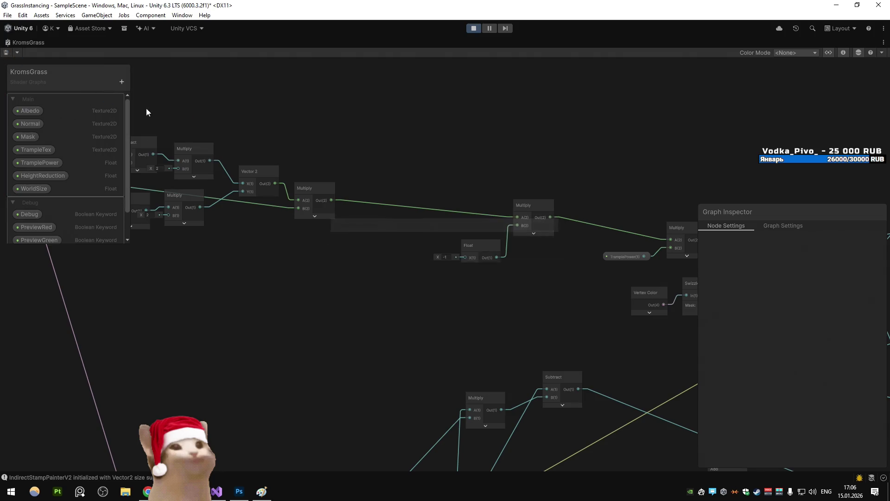
double_click(20, 43)
click(26, 43)
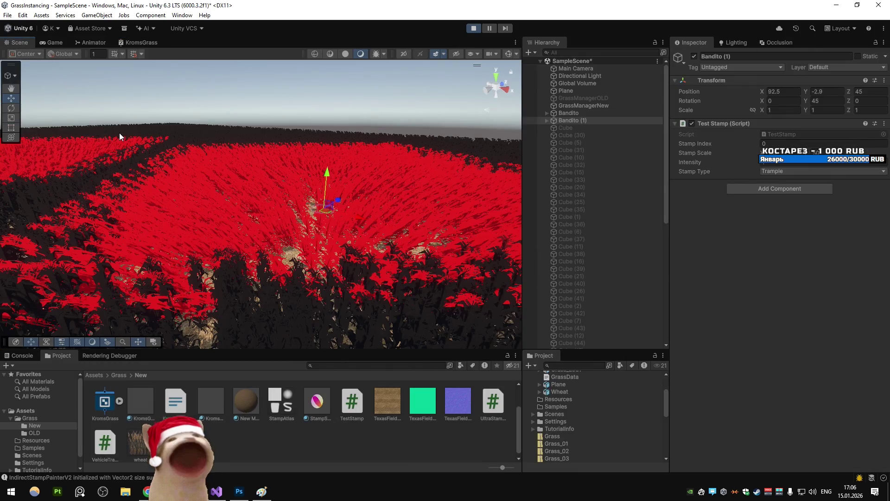
- Move Bandito (1) to a new spot and toggle its Test Stamp off and back on
mouse_move(327, 210)
mouse_down()
mouse_move(320, 220)
mouse_move(308, 204)
mouse_up()
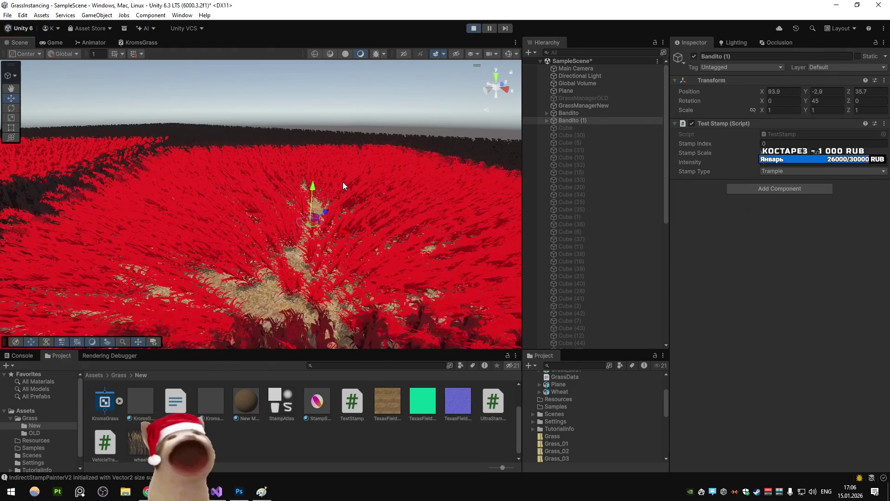
click(692, 124)
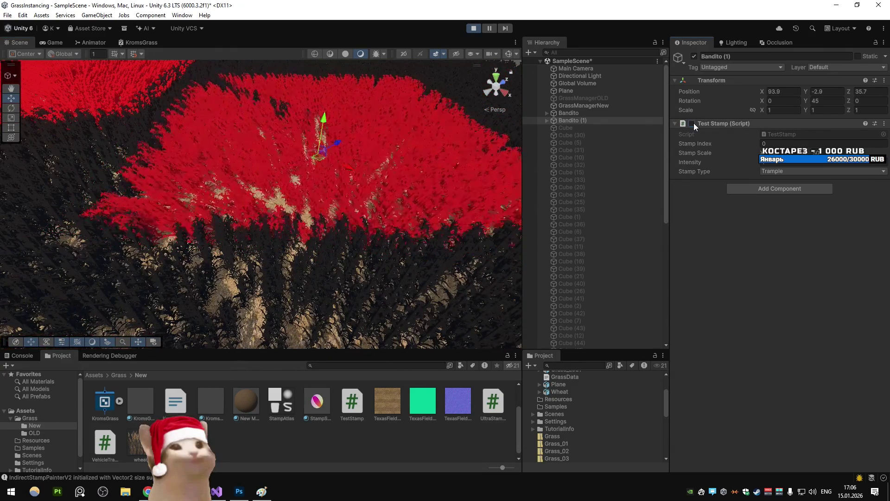
right_click(693, 123)
click(700, 201)
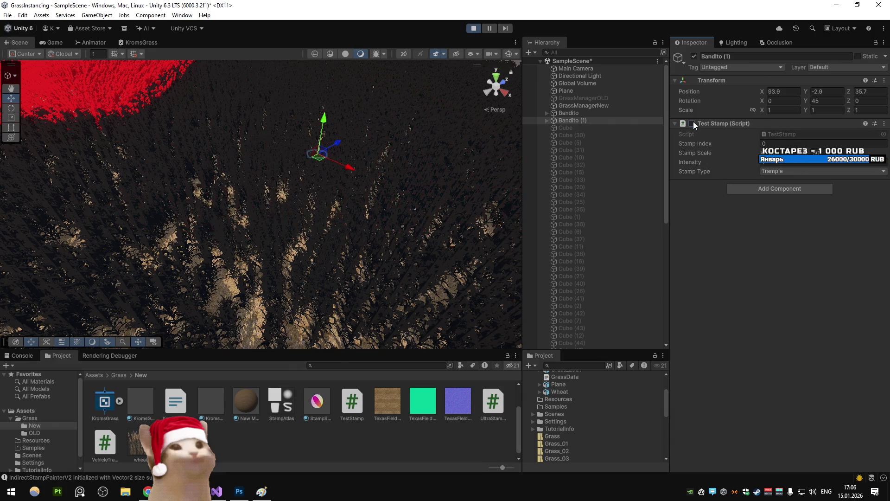
click(693, 123)
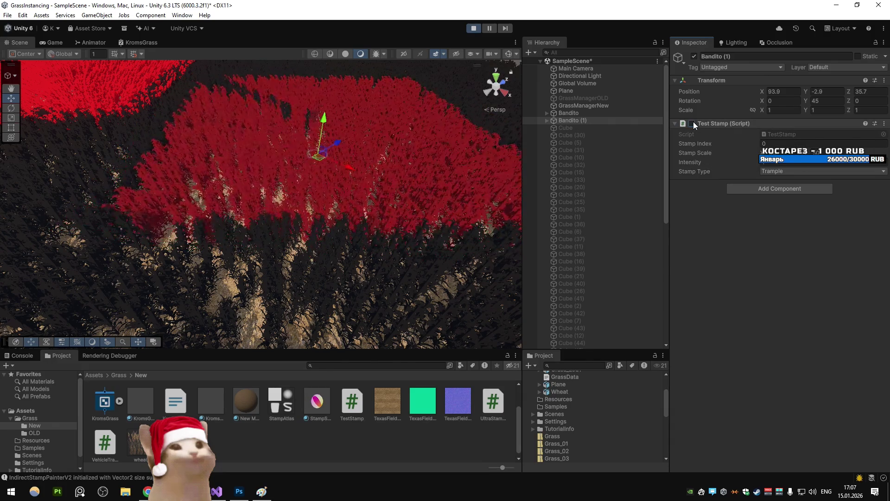
- Reset the stamp's Y rotation to 0, drag it to X 85.2, Z -81, and view the patch side-on
drag(357, 167, 413, 157)
key(ctrl+z)
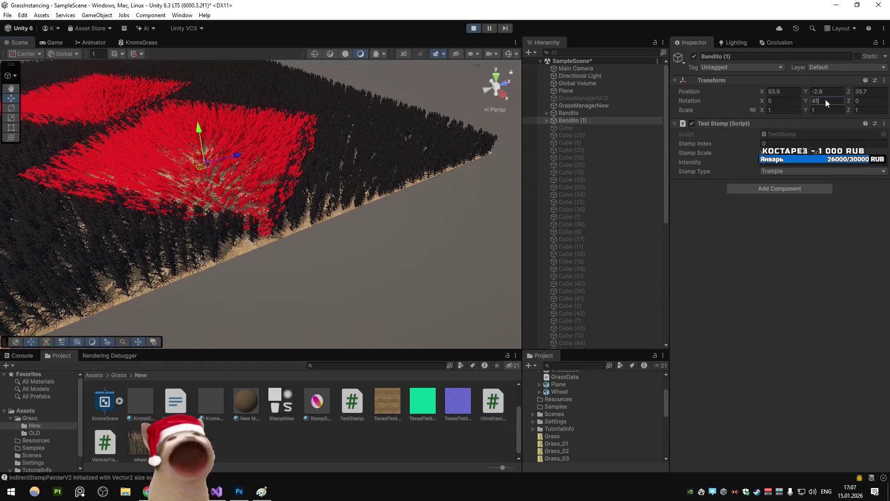
mouse_move(201, 148)
mouse_down()
mouse_move(207, 166)
mouse_move(372, 158)
mouse_move(396, 168)
mouse_move(310, 59)
mouse_move(338, 27)
mouse_move(477, 122)
mouse_move(472, 131)
mouse_move(391, 147)
mouse_move(298, 145)
mouse_move(424, 177)
mouse_move(338, 168)
mouse_move(238, 205)
mouse_move(373, 159)
mouse_move(324, 132)
mouse_move(230, 175)
mouse_move(304, 159)
mouse_up()
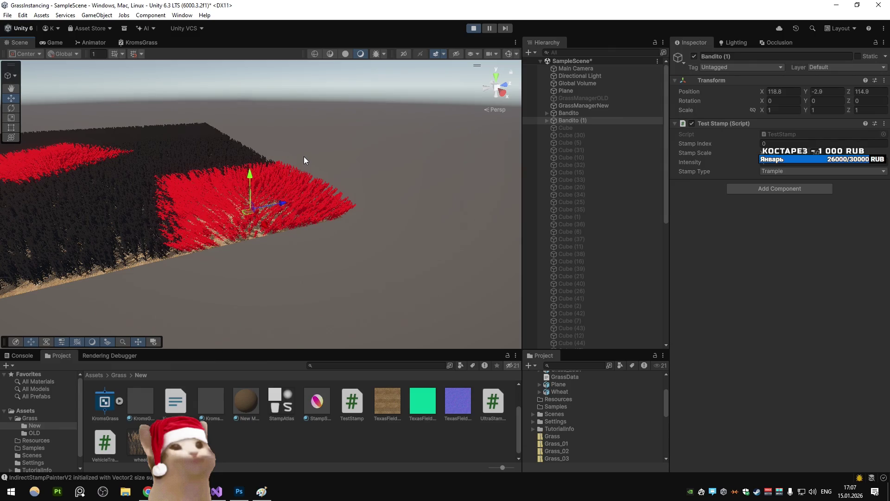
mouse_move(305, 156)
mouse_down()
mouse_move(272, 120)
mouse_move(364, 220)
mouse_move(423, 199)
mouse_move(412, 193)
mouse_move(280, 274)
mouse_move(234, 170)
mouse_move(304, 238)
mouse_move(76, 245)
mouse_move(294, 216)
mouse_move(259, 204)
mouse_move(309, 161)
mouse_move(182, 349)
mouse_move(225, 336)
mouse_move(154, 391)
mouse_move(250, 153)
mouse_move(329, 155)
mouse_move(304, 193)
mouse_move(324, 299)
mouse_move(259, 170)
mouse_move(171, 322)
mouse_move(176, 236)
mouse_move(364, 180)
mouse_move(366, 231)
mouse_move(393, 270)
mouse_move(302, 314)
mouse_move(204, 241)
mouse_move(139, 248)
mouse_move(237, 195)
mouse_move(230, 215)
mouse_move(153, 276)
mouse_move(205, 265)
mouse_move(358, 198)
mouse_move(301, 241)
mouse_up()
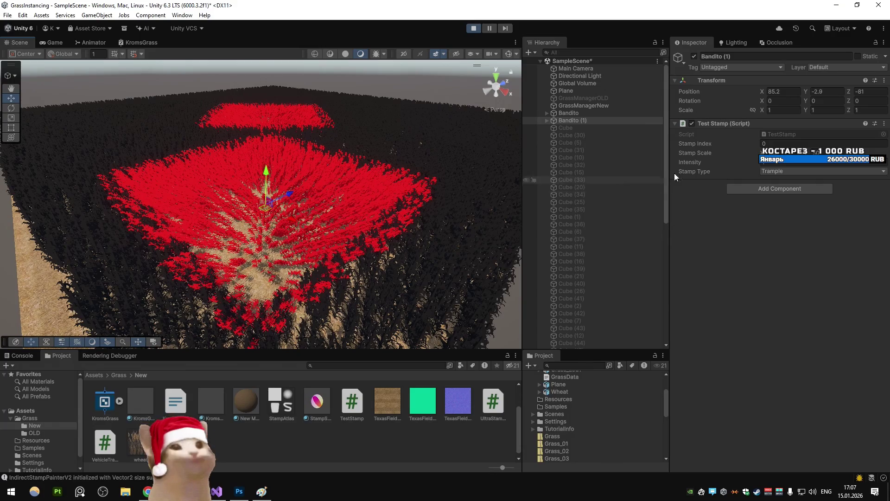
- Vary the Test Stamp Intensity up and down, toggling the stamp off and on to compare trample size
mouse_move(742, 163)
mouse_down()
mouse_move(730, 163)
mouse_move(757, 163)
mouse_up()
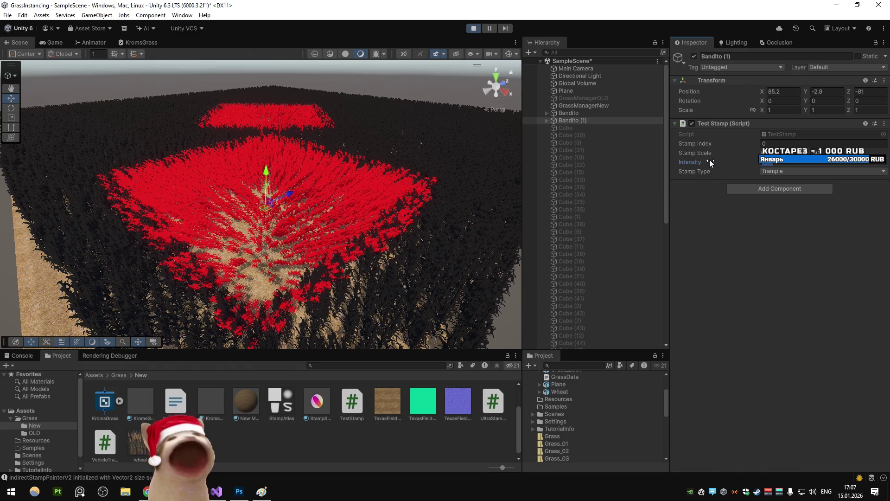
mouse_move(713, 166)
mouse_down()
mouse_move(732, 163)
mouse_move(698, 170)
mouse_up()
click(782, 165)
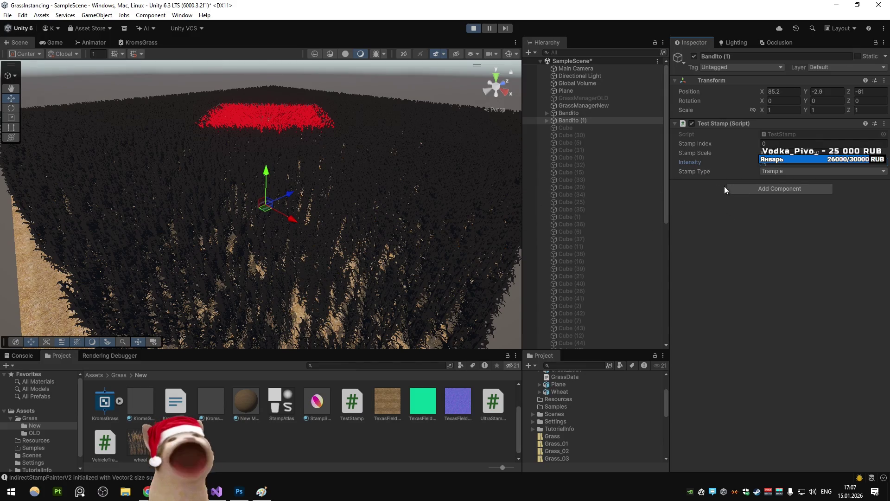
click(689, 127)
click(689, 123)
click(689, 124)
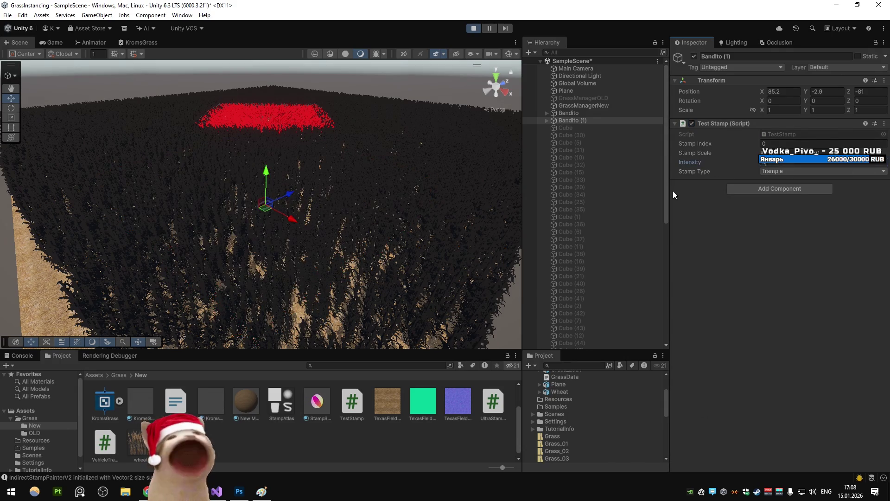
mouse_move(687, 160)
mouse_down()
mouse_move(734, 161)
mouse_move(700, 157)
mouse_up()
click(692, 124)
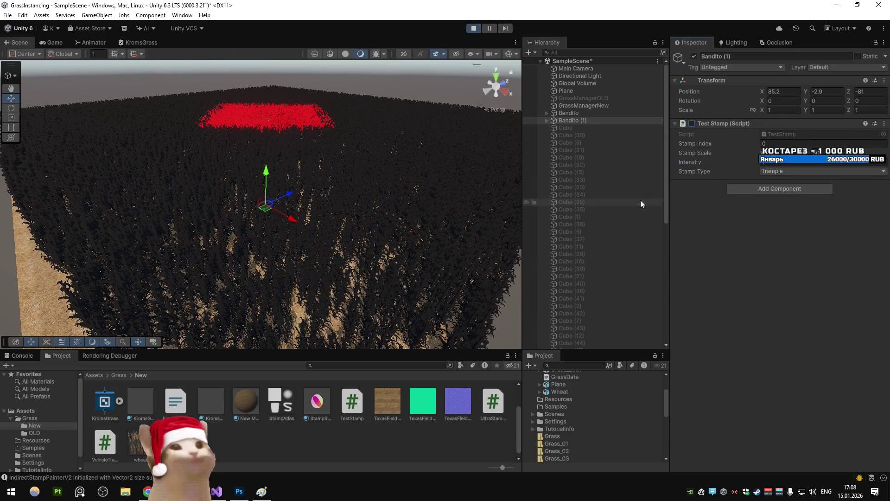
click(692, 124)
- Keep toggling the stamp and adjusting Intensity, finally entering 0 and scrubbing until the trample vanishes
mouse_move(701, 163)
mouse_down()
mouse_move(689, 162)
mouse_move(713, 160)
mouse_up()
click(692, 124)
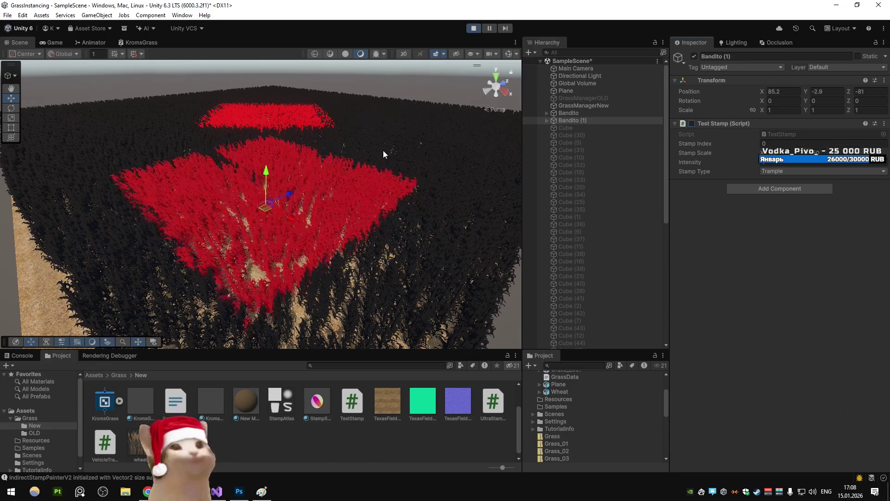
click(692, 123)
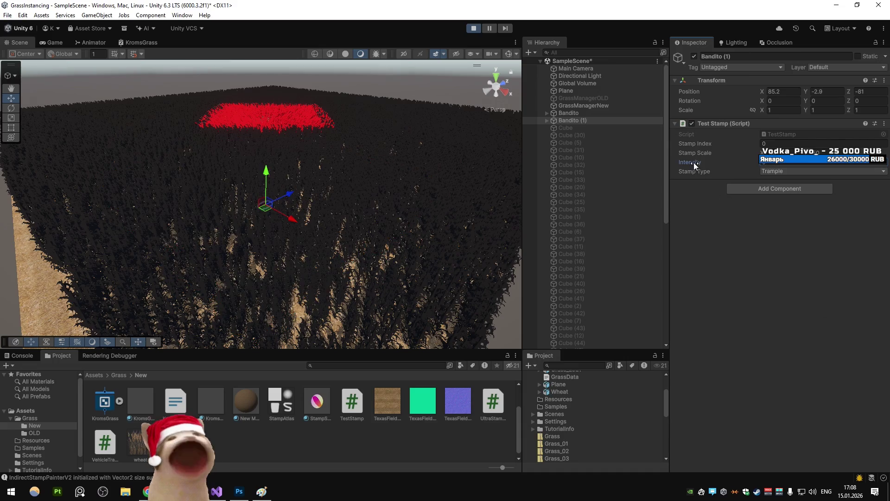
drag(694, 160, 709, 161)
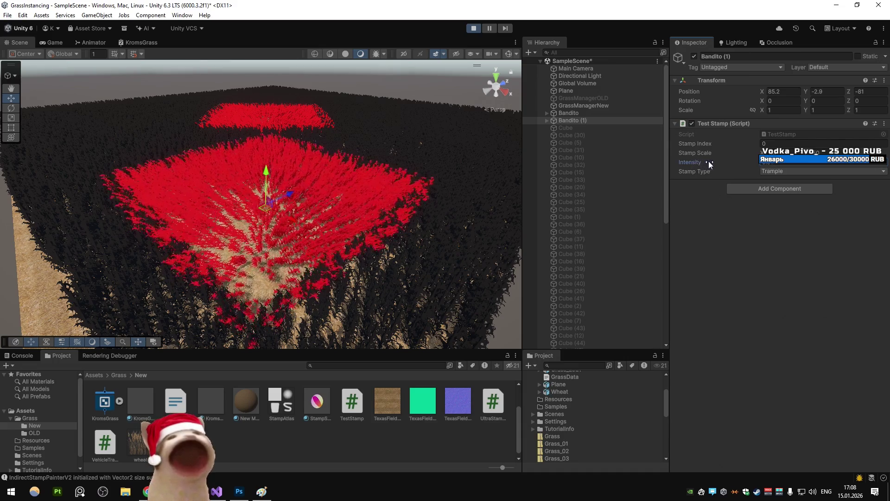
click(692, 123)
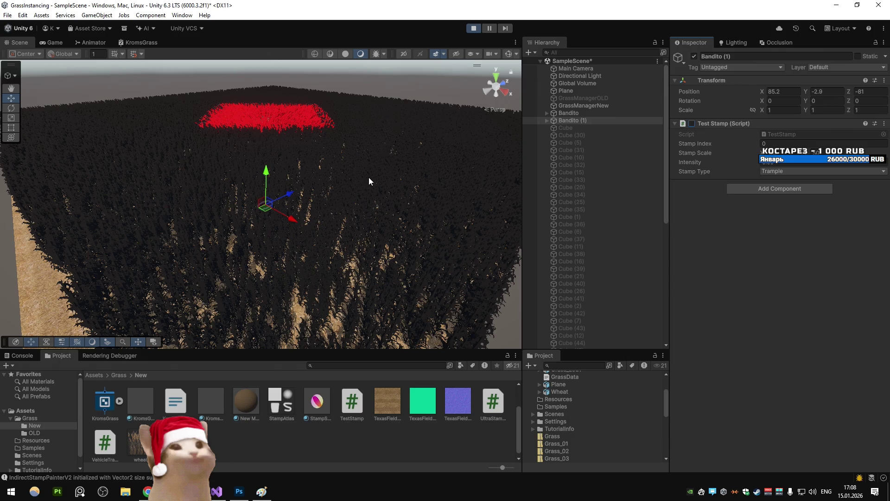
click(692, 124)
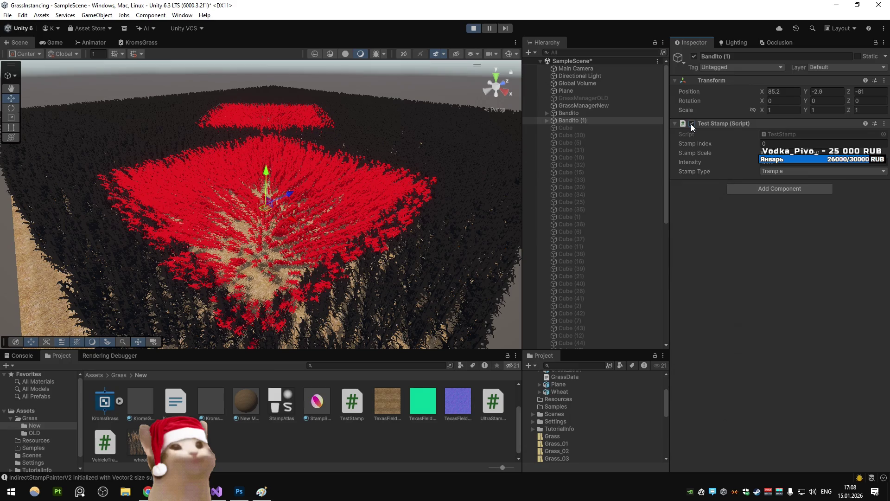
click(692, 124)
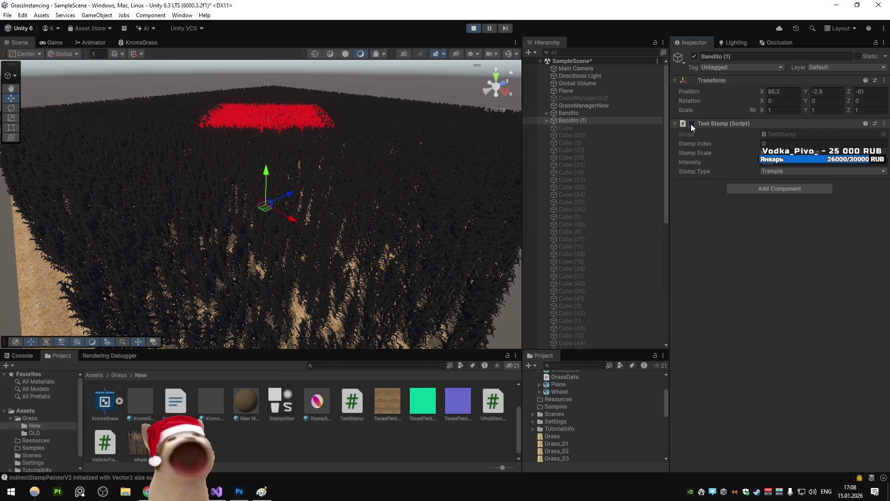
click(692, 124)
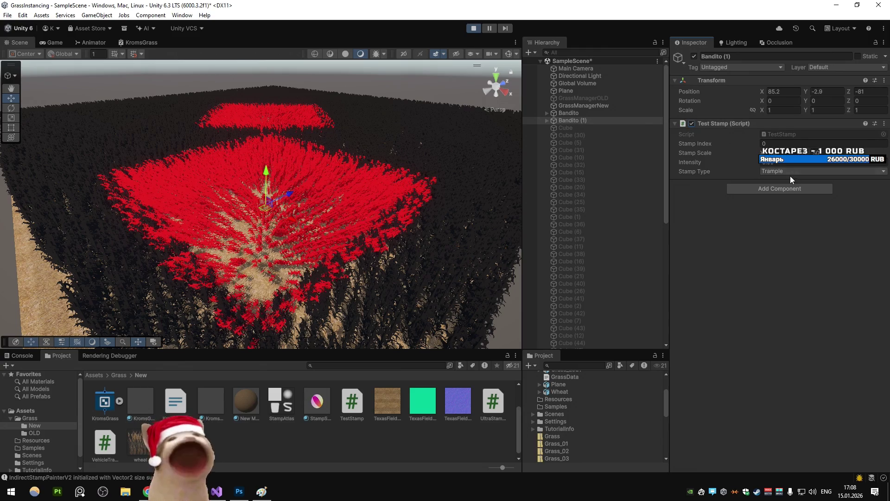
double_click(801, 162)
text(0)
mouse_move(726, 167)
mouse_down()
mouse_move(742, 162)
mouse_move(347, 202)
mouse_up()
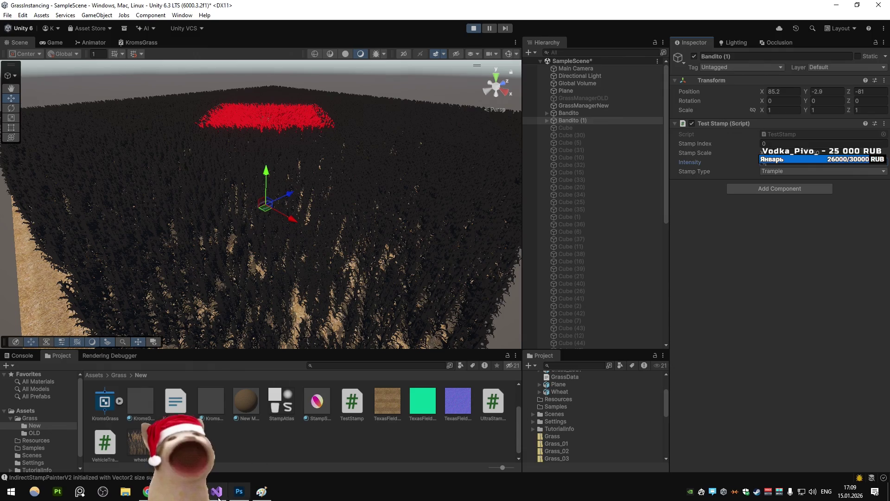
- In Visual Studio's AtlasStampManager.cs, scroll to ExecuteIndirectDraw and select the DrawMeshInstancedIndirect call
key(alt+Tab)
click(486, 38)
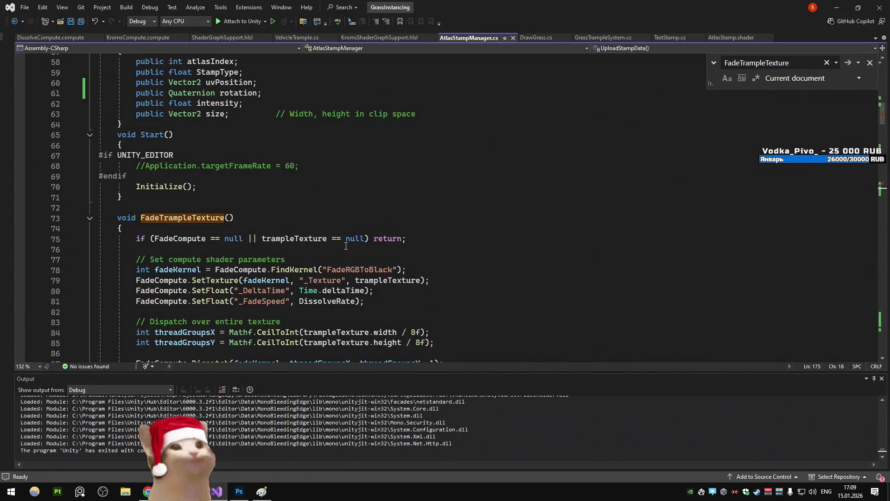
scroll(376, 223, down, 20)
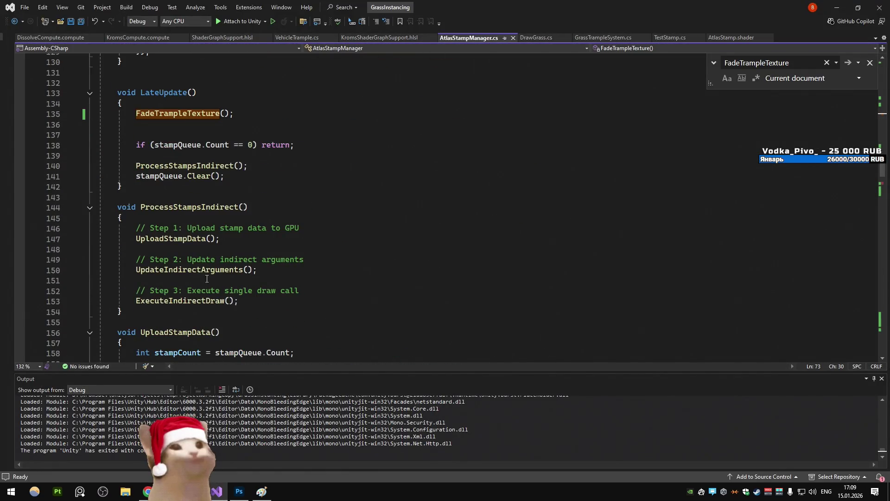
scroll(209, 276, down, 20)
click(340, 237)
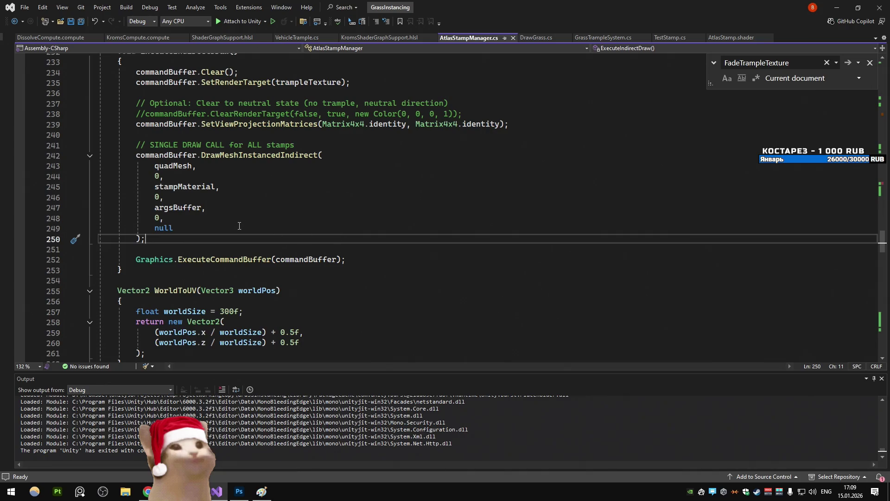
mouse_move(147, 242)
mouse_down()
mouse_move(153, 207)
mouse_move(135, 156)
mouse_up()
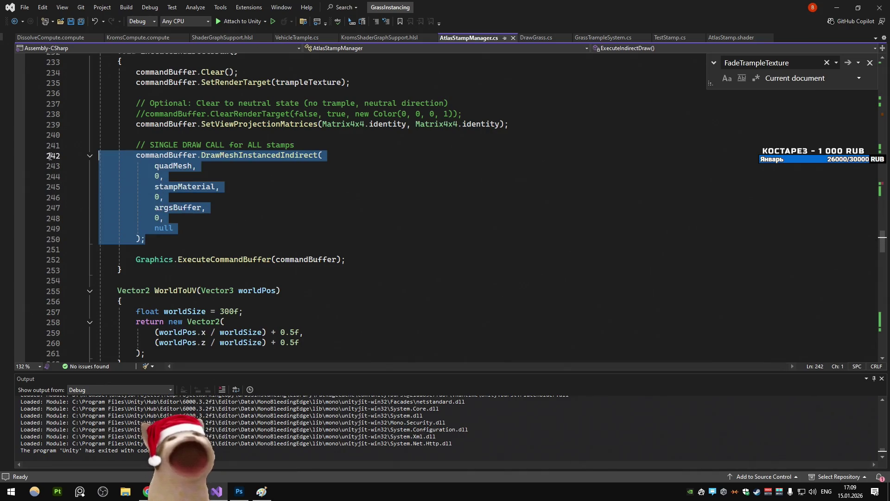
- Try appending '.colorm' to the stampMaterial argument, then delete the half-typed member
double_click(182, 186)
mouse_move(185, 191)
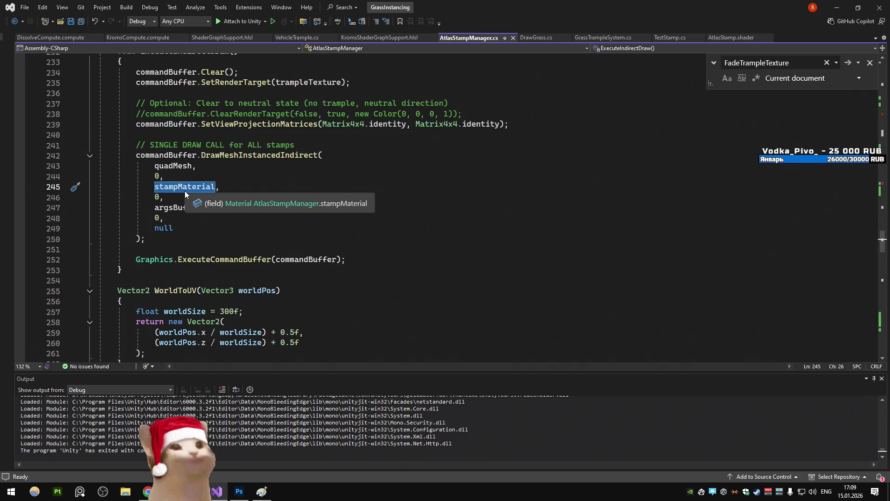
click(185, 191)
click(215, 187)
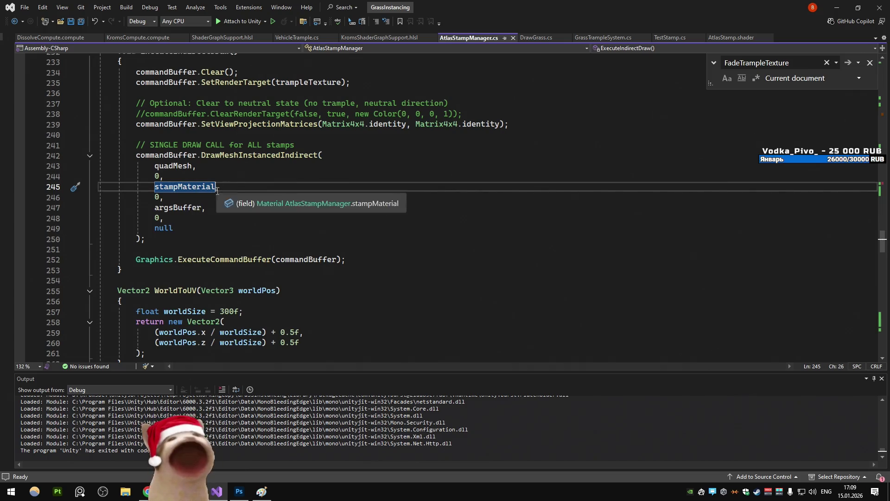
text(.colorm)
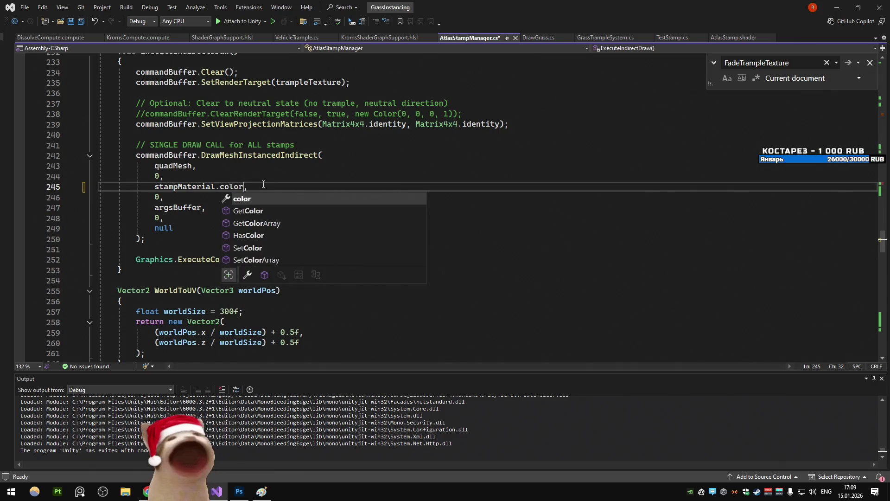
key(BackSpace)
key(BackSpace)
key(BackSpace)
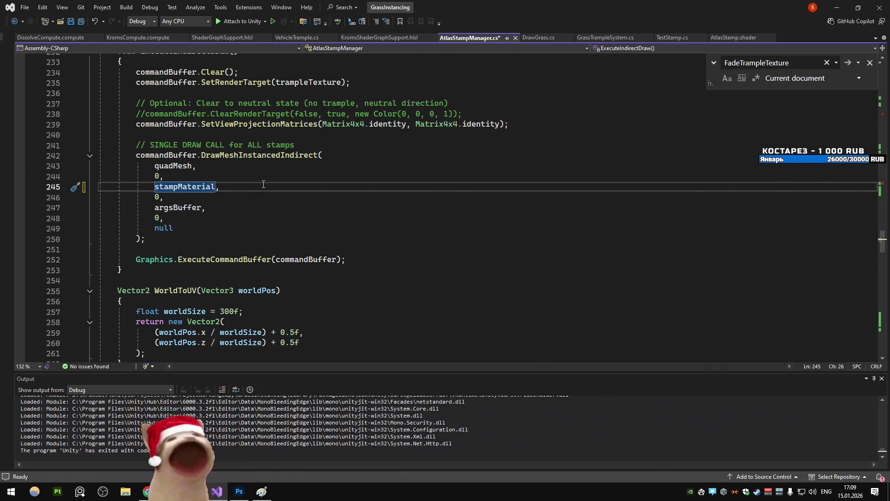
- Duplicate the DrawMeshInstancedIndirect call on lines 242–250 directly below the original
drag(147, 239, 135, 155)
key(ctrl+d)
click(233, 259)
click(216, 249)
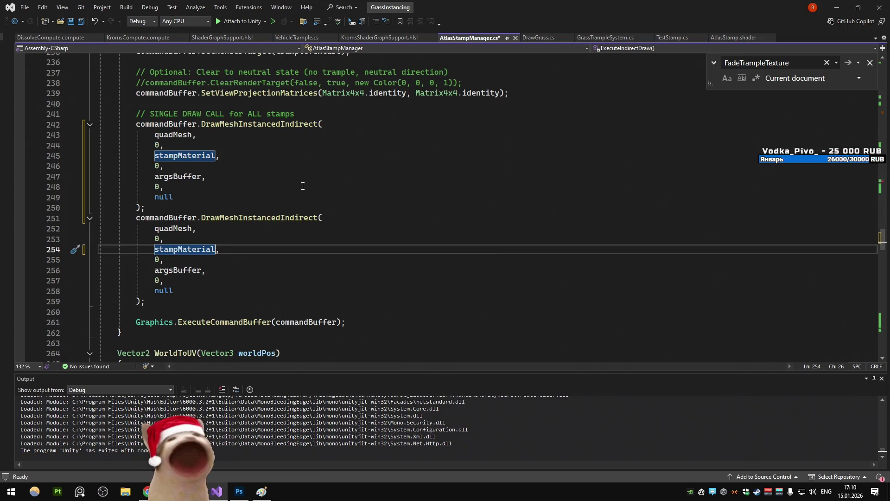
- Check the ExecuteCommandBuffer line and cycle between the stampMaterial references in both calls
drag(136, 322, 354, 323)
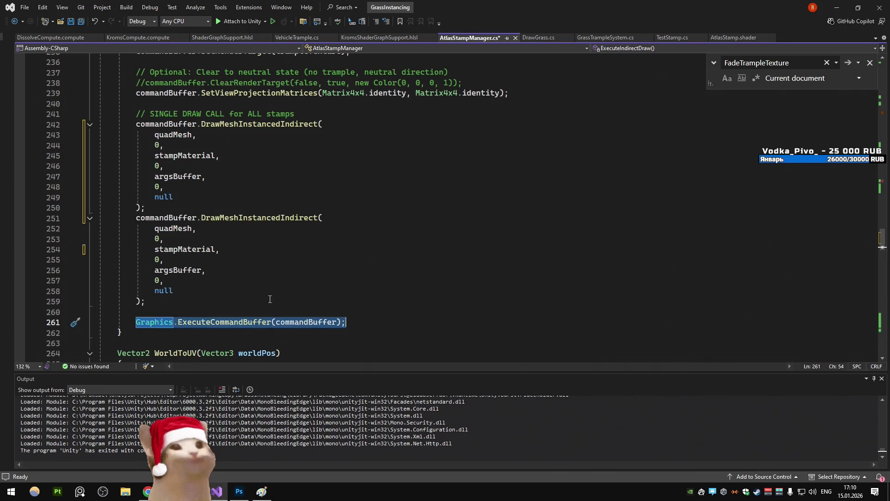
click(270, 299)
click(181, 249)
key(ctrl+shift+Up)
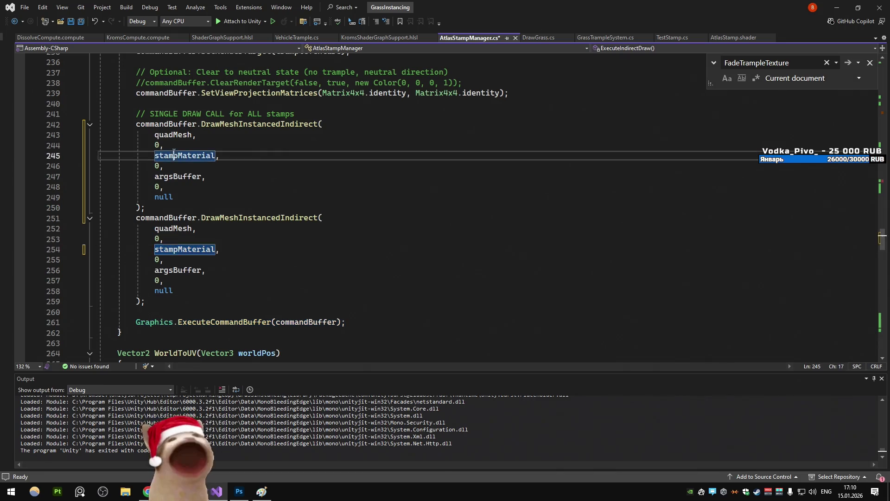
key(ctrl+shift+Down)
key(ctrl+shift+Up)
key(ctrl+shift+Down)
click(157, 301)
- Compare the stampMaterial argument on line 245 with the one in the copied call
drag(99, 124, 139, 218)
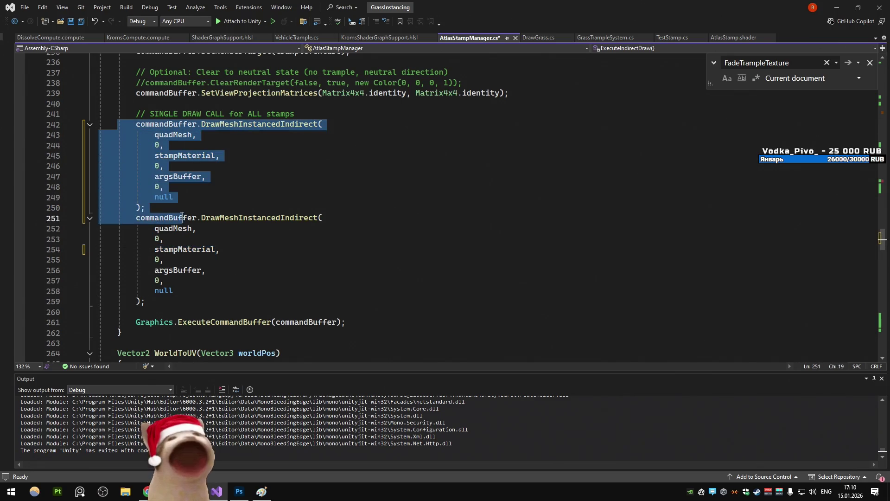
click(193, 255)
double_click(193, 253)
click(270, 280)
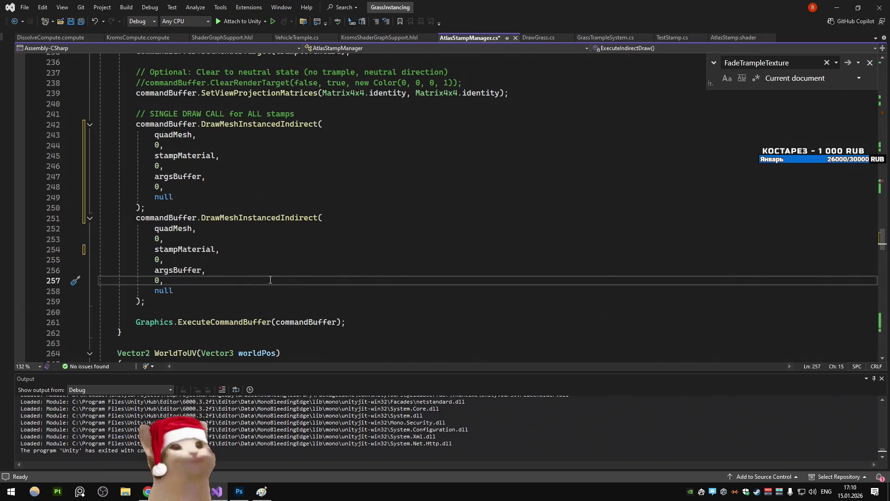
click(195, 156)
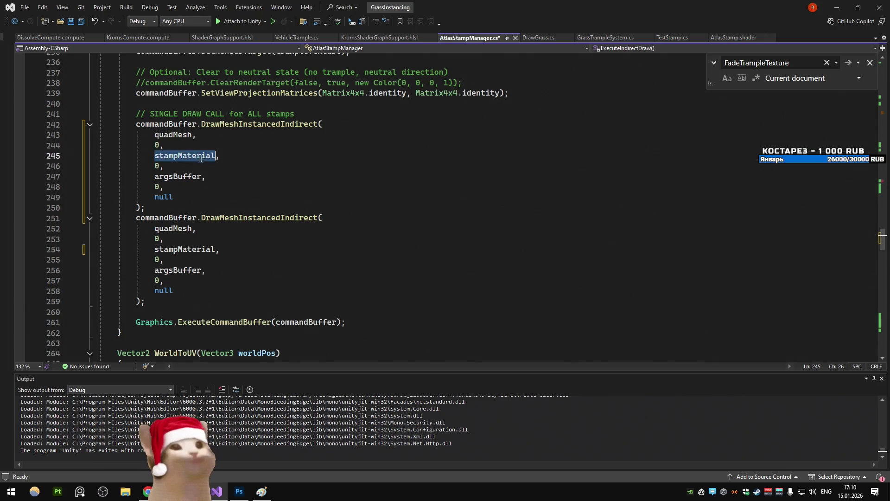
double_click(195, 156)
double_click(199, 250)
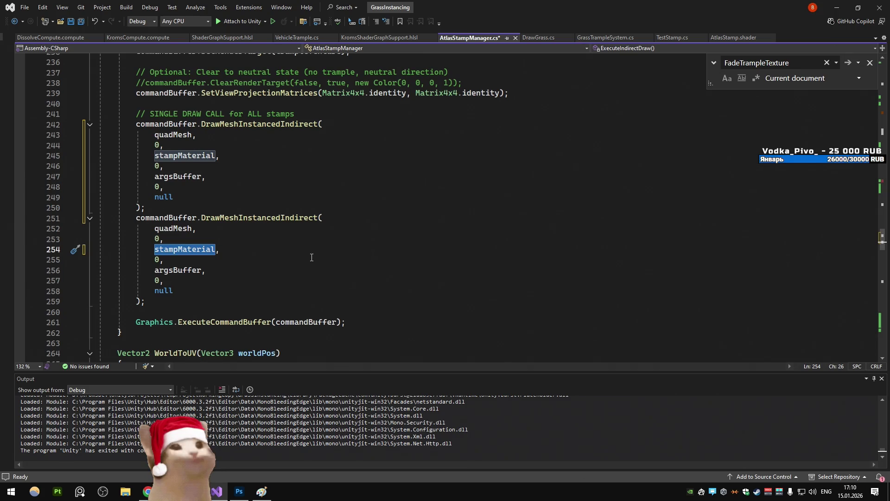
- Confirm the two draw calls span lines 242–250 and 251–259
mouse_move(144, 208)
mouse_down()
mouse_move(176, 197)
mouse_move(95, 124)
mouse_move(83, 130)
mouse_up()
click(176, 187)
mouse_move(145, 301)
mouse_down()
mouse_move(100, 269)
mouse_move(98, 218)
mouse_up()
click(242, 198)
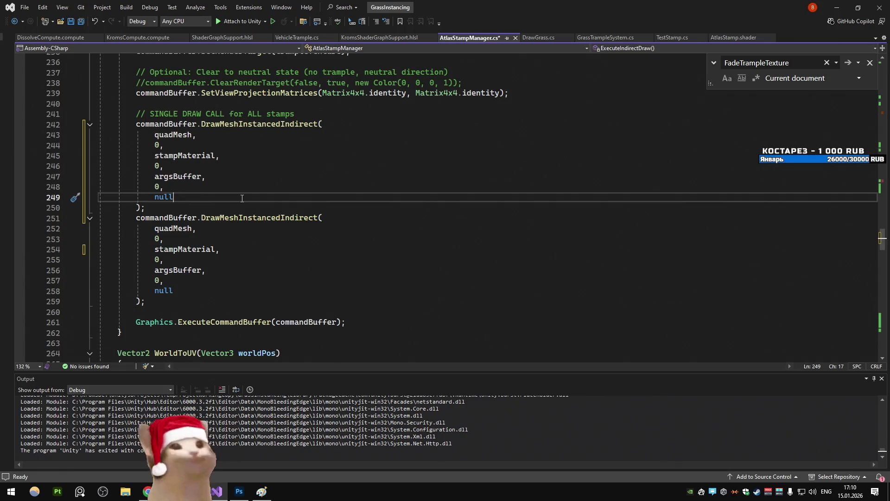
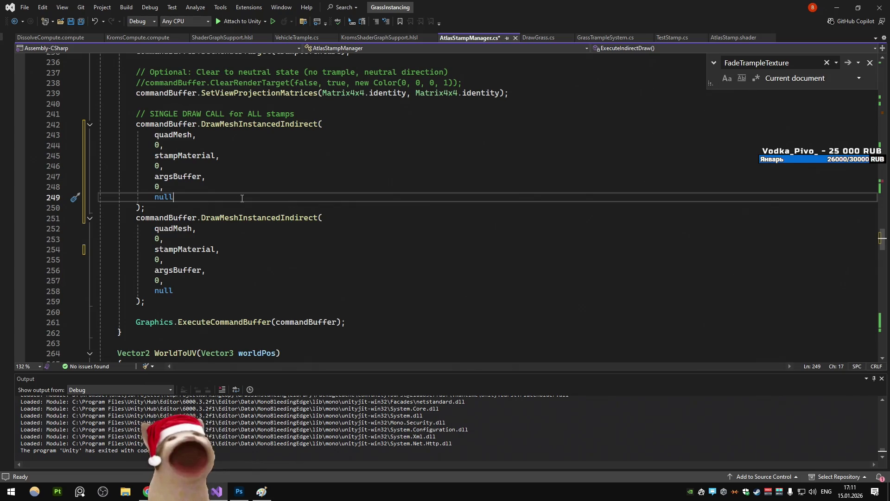
- Select the first DrawMeshInstancedIndirect block in AtlasStampManager.cs, then bring up AtlasStamp.shader
drag(147, 211, 99, 124)
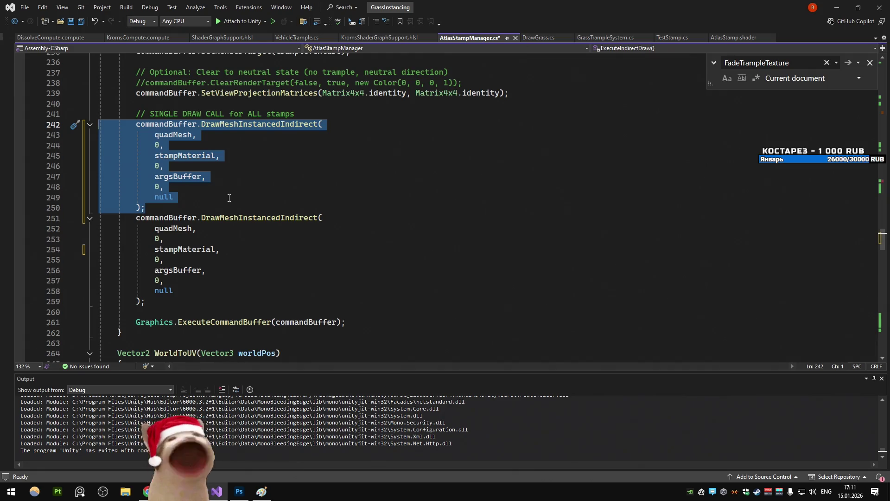
click(733, 37)
scroll(312, 212, down, 15)
scroll(312, 213, down, 20)
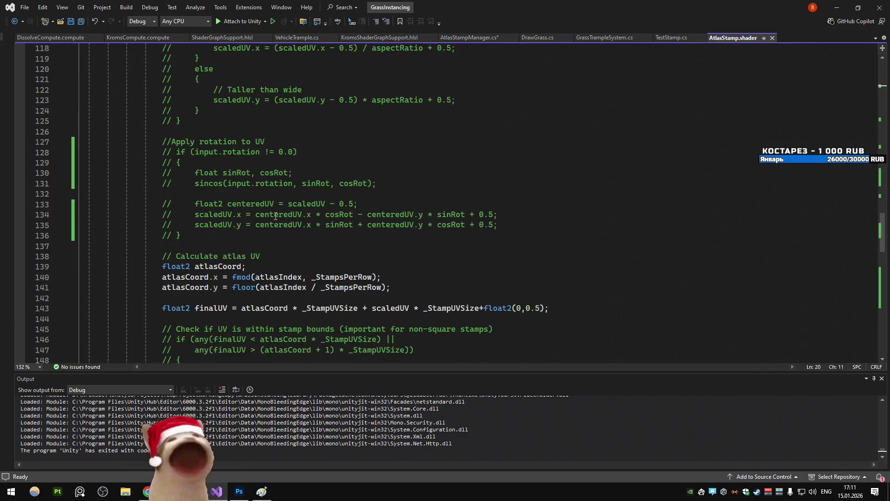
scroll(274, 216, down, 4)
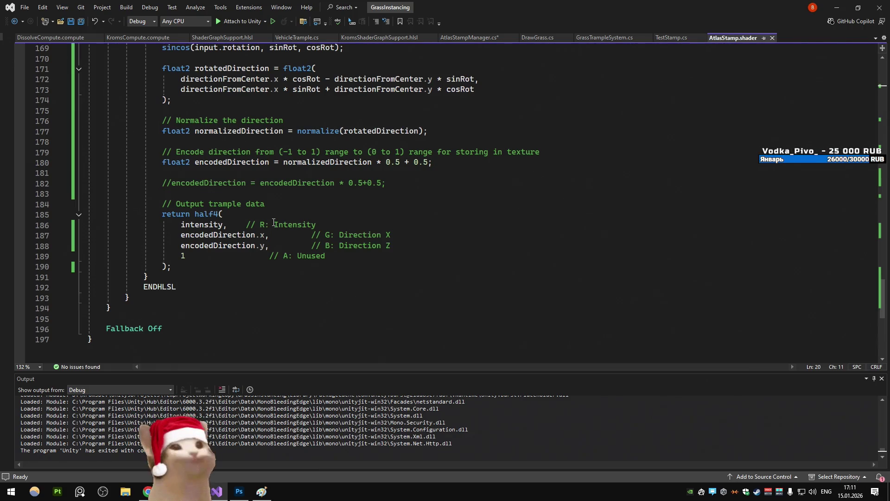
double_click(208, 225)
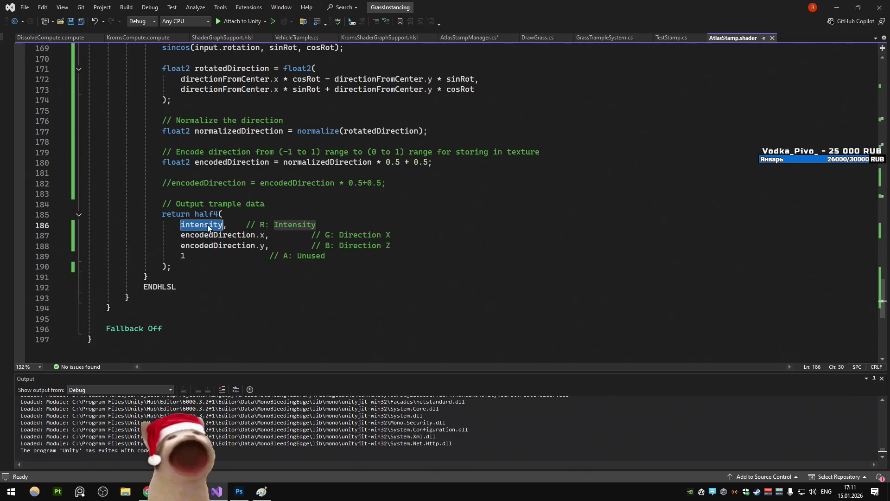
scroll(294, 202, up, 3)
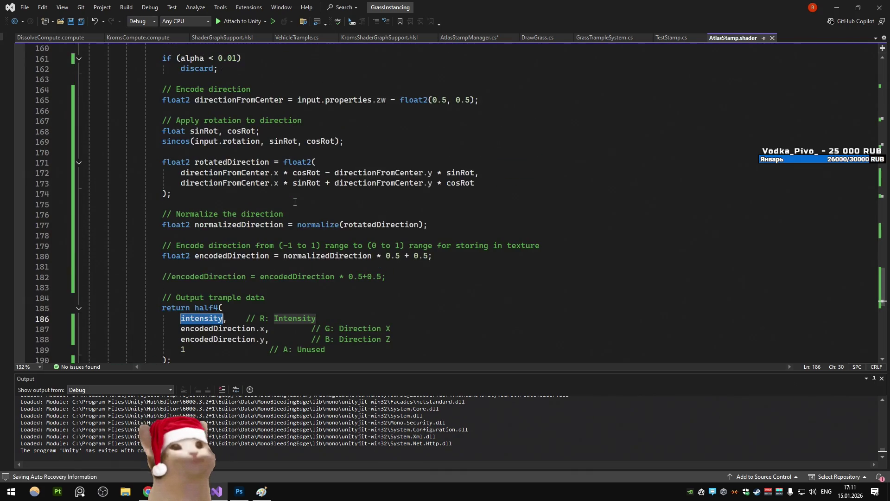
mouse_move(440, 267)
mouse_down()
mouse_move(338, 224)
mouse_move(88, 193)
mouse_move(86, 172)
mouse_move(131, 169)
mouse_up()
click(347, 179)
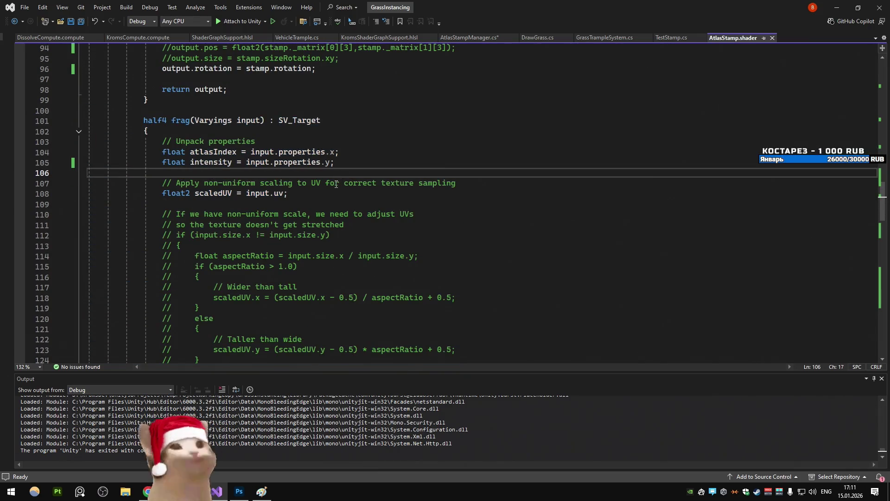
scroll(324, 182, down, 9)
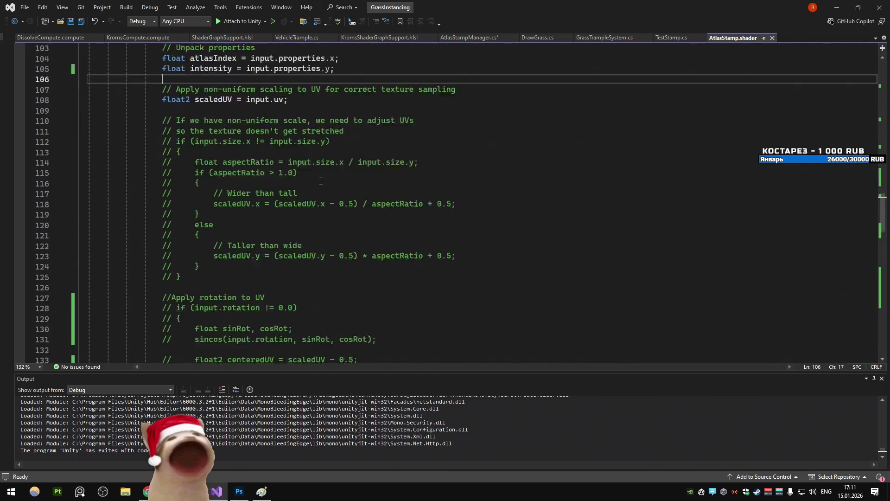
scroll(321, 182, down, 4)
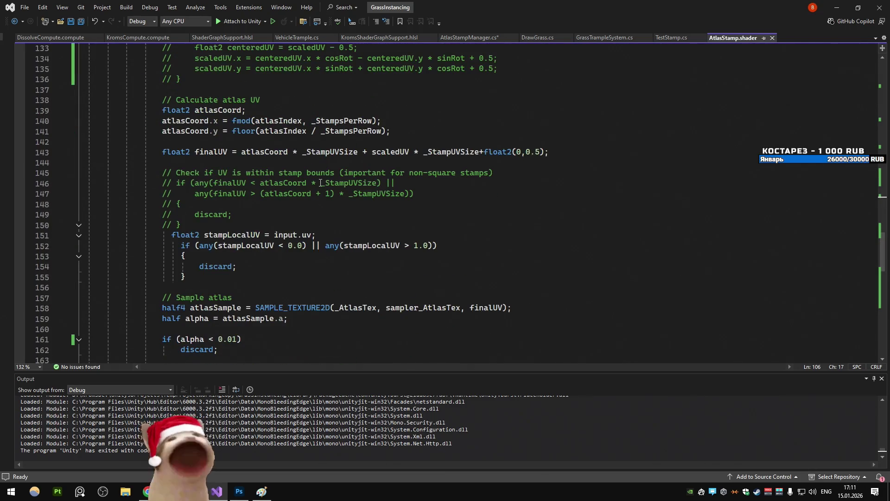
scroll(320, 183, down, 2)
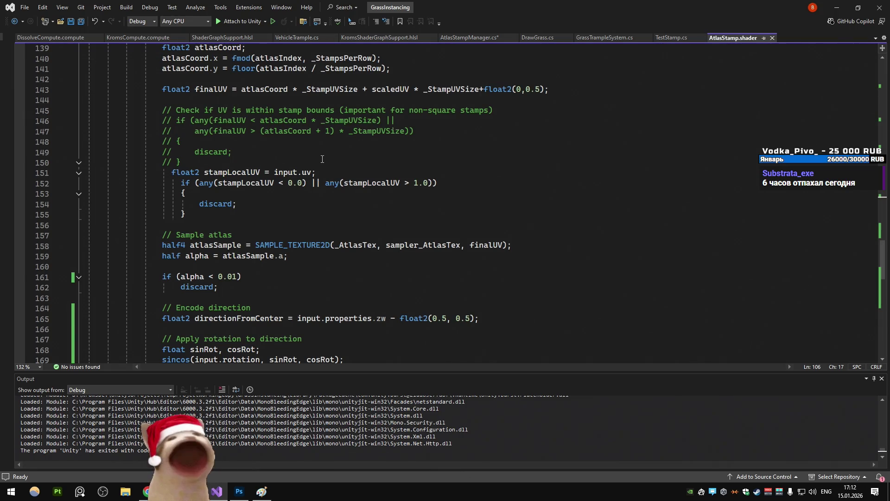
scroll(328, 164, up, 4)
scroll(328, 164, up, 12)
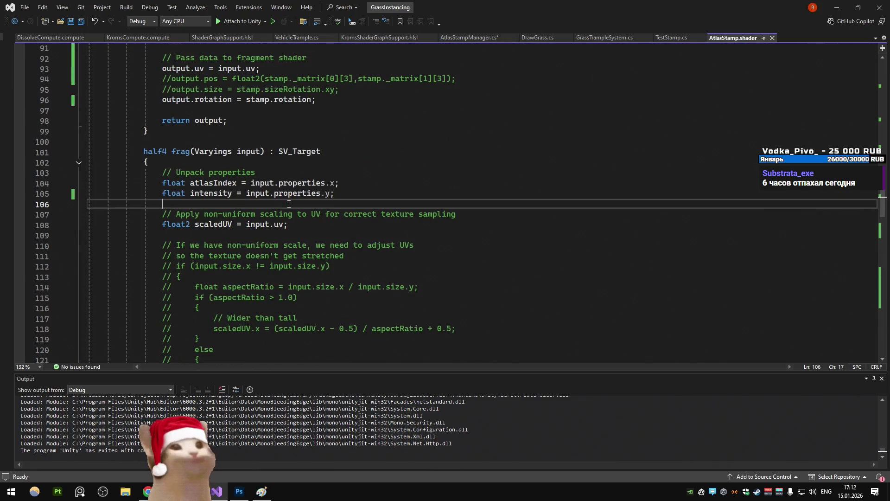
scroll(289, 204, up, 3)
scroll(289, 204, up, 4)
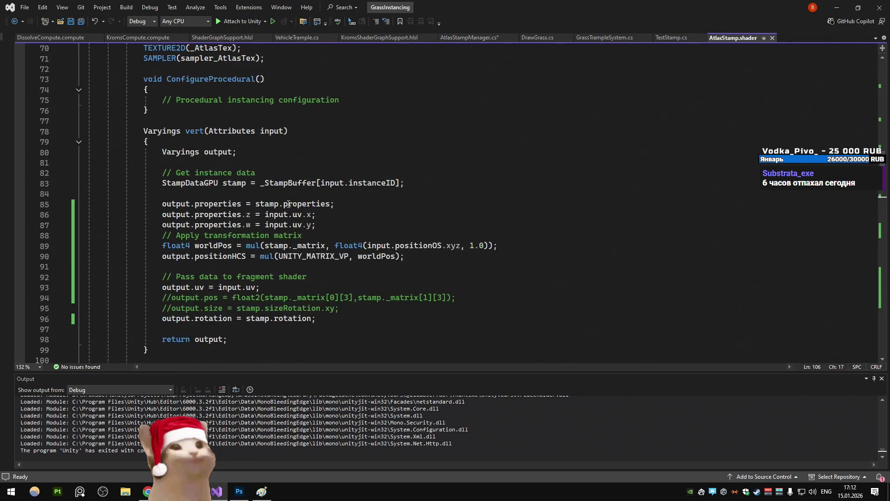
scroll(288, 204, up, 10)
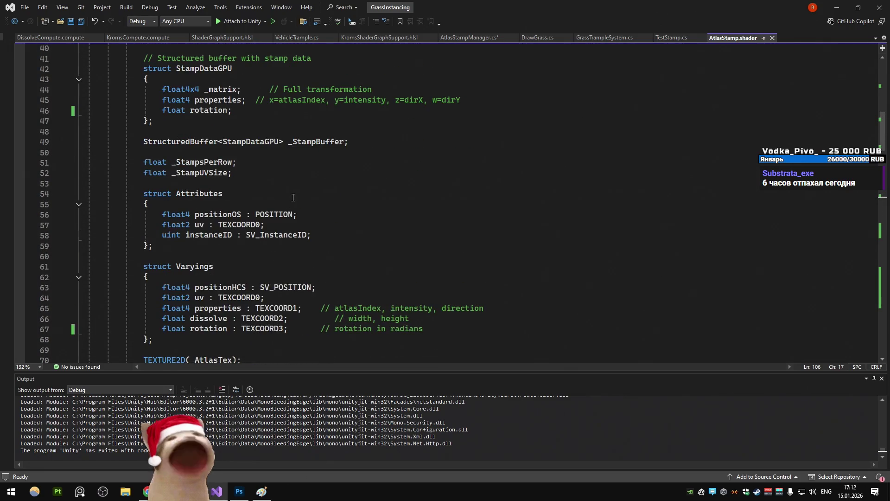
click(292, 198)
scroll(292, 198, up, 3)
scroll(293, 198, up, 8)
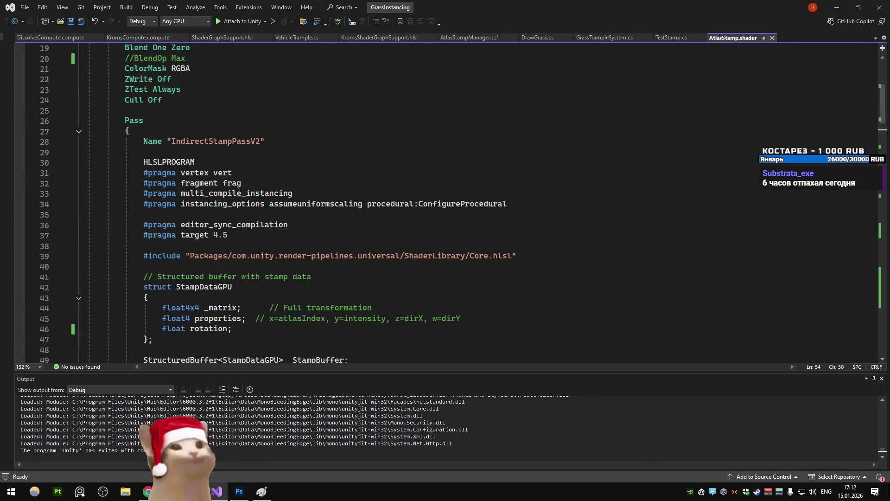
click(129, 192)
click(196, 183)
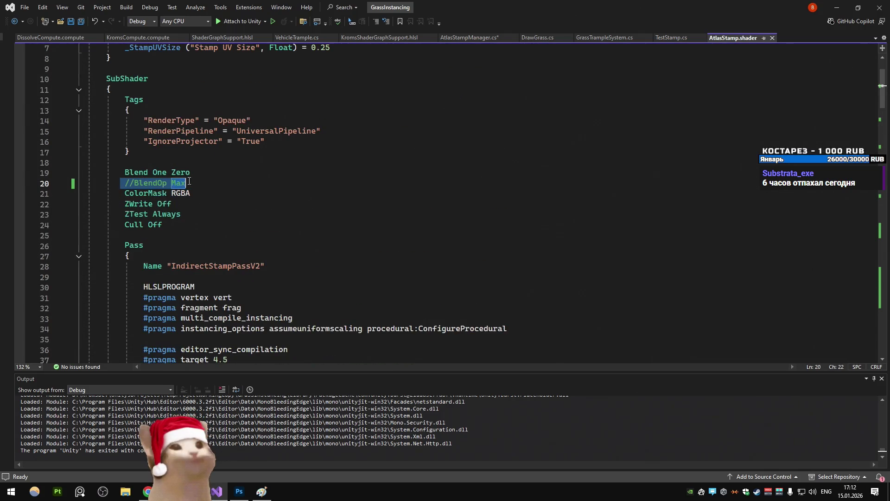
key(shift+Home)
double_click(197, 183)
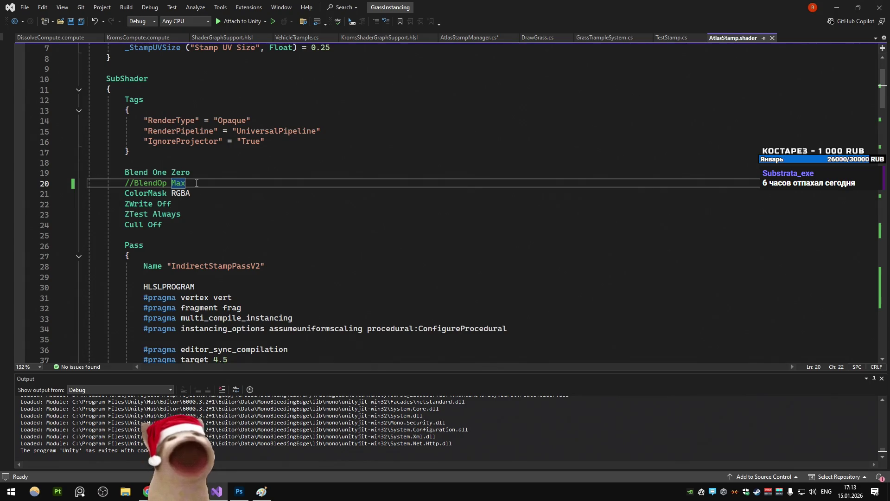
scroll(216, 230, down, 18)
scroll(217, 230, down, 20)
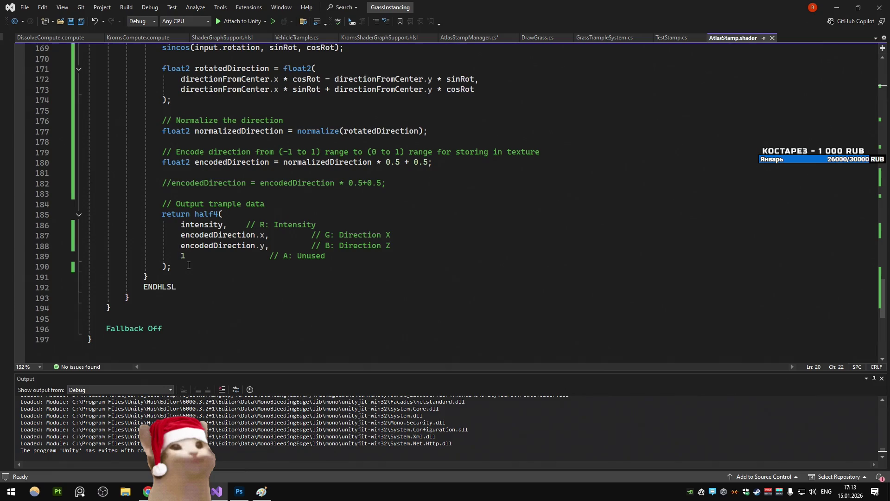
click(188, 265)
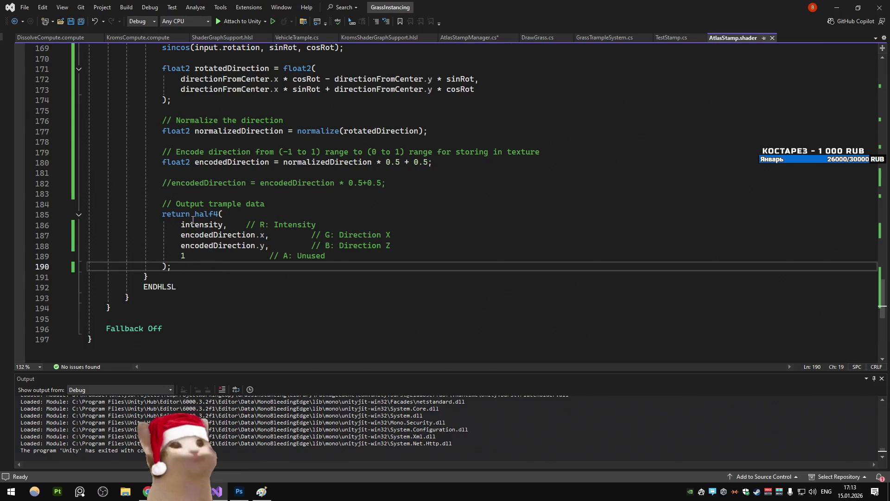
scroll(330, 227, up, 20)
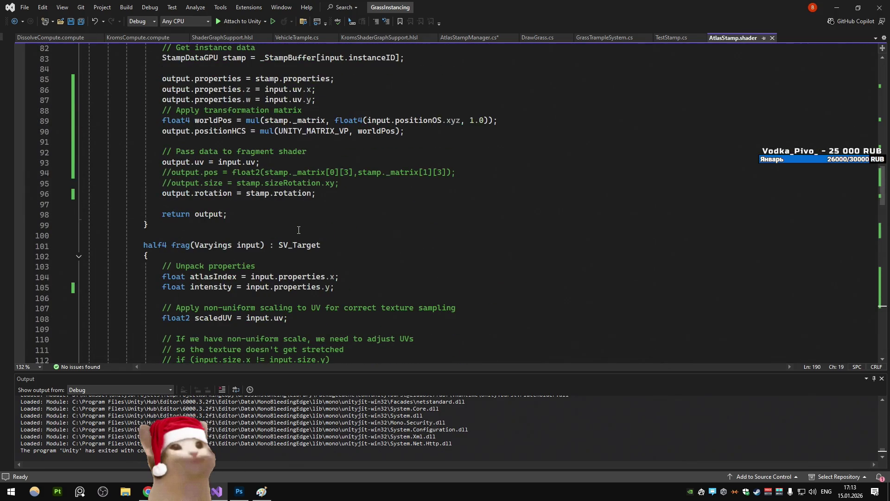
scroll(299, 230, down, 3)
mouse_move(91, 171)
mouse_down()
mouse_move(341, 195)
mouse_move(262, 199)
mouse_move(269, 204)
mouse_move(495, 169)
mouse_up()
scroll(341, 195, down, 18)
scroll(262, 200, down, 7)
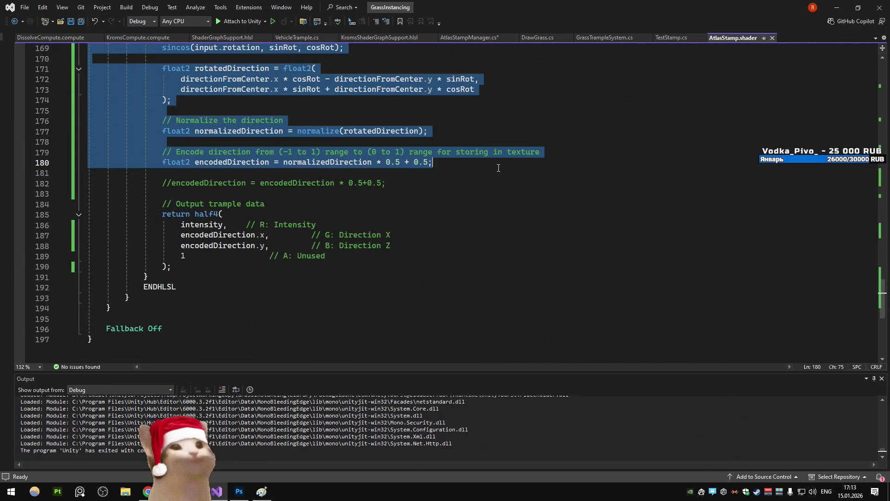
click(456, 193)
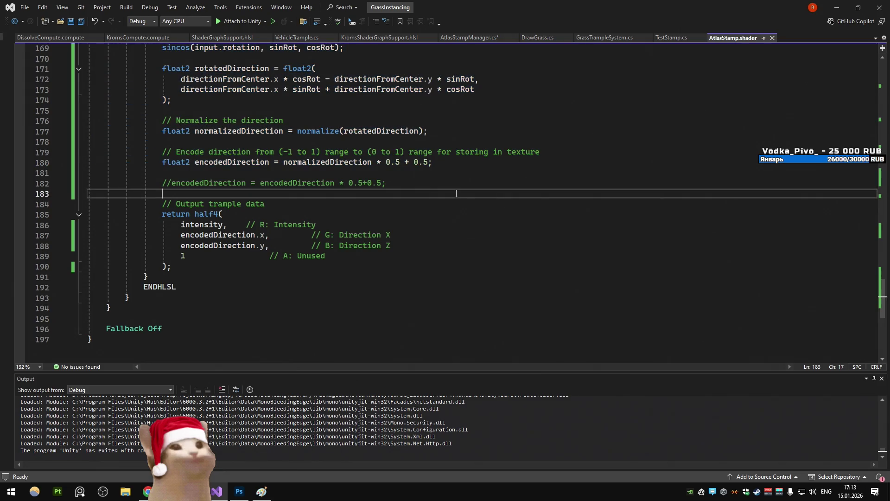
double_click(524, 152)
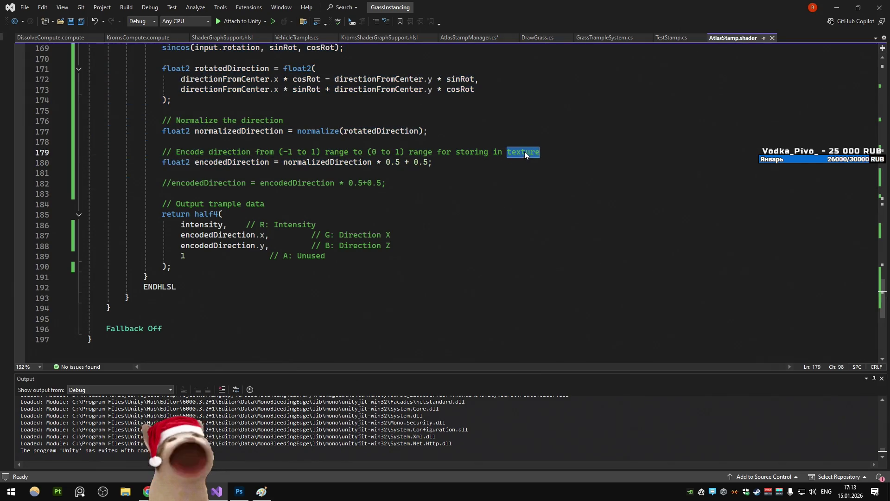
double_click(472, 152)
drag(472, 152, 485, 160)
click(486, 159)
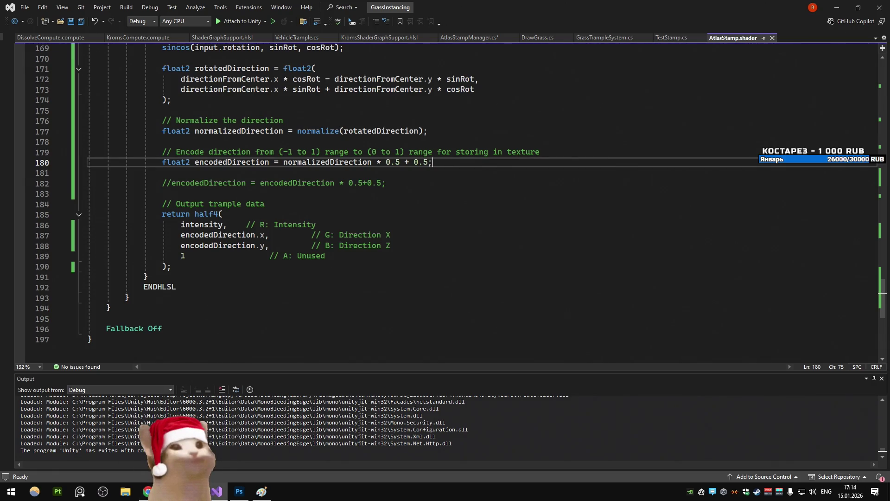
key(alt+Tab)
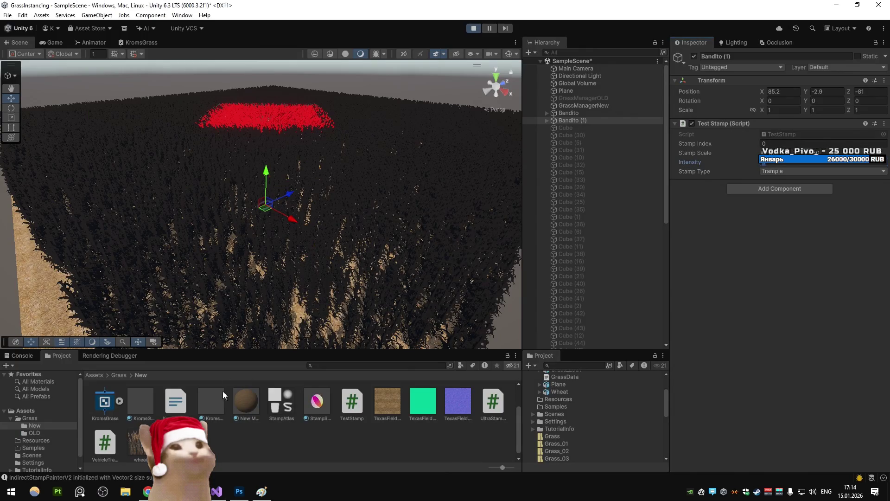
- In AtlasStampManager.cs, remove the duplicate DrawMeshInstancedIndirect block and save the file
click(239, 491)
click(216, 491)
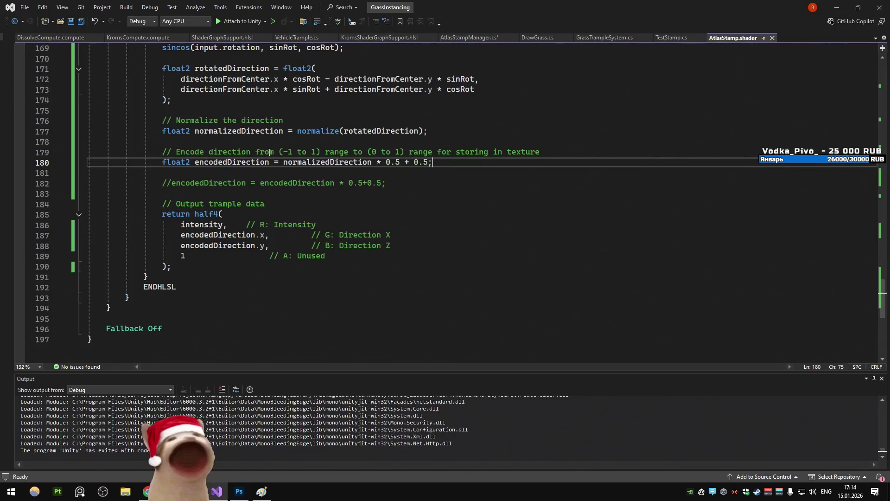
click(470, 39)
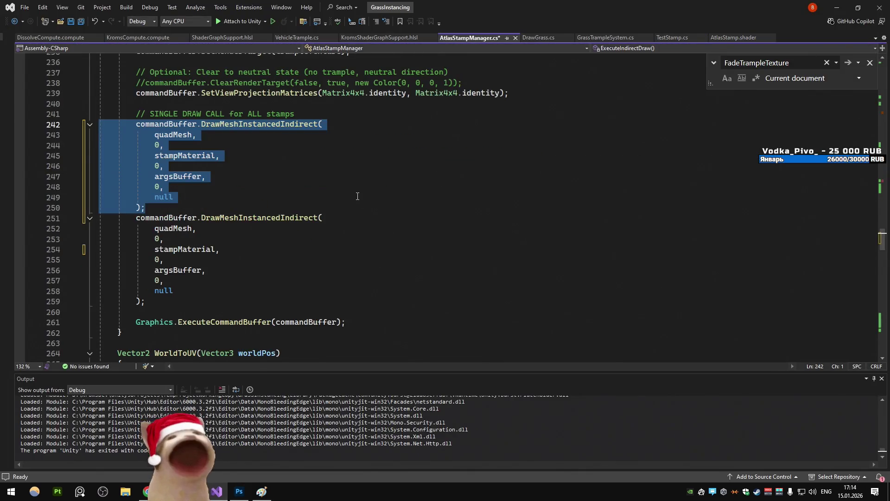
scroll(357, 193, down, 4)
key(ctrl+z)
key(ctrl+z)
key(ctrl+s)
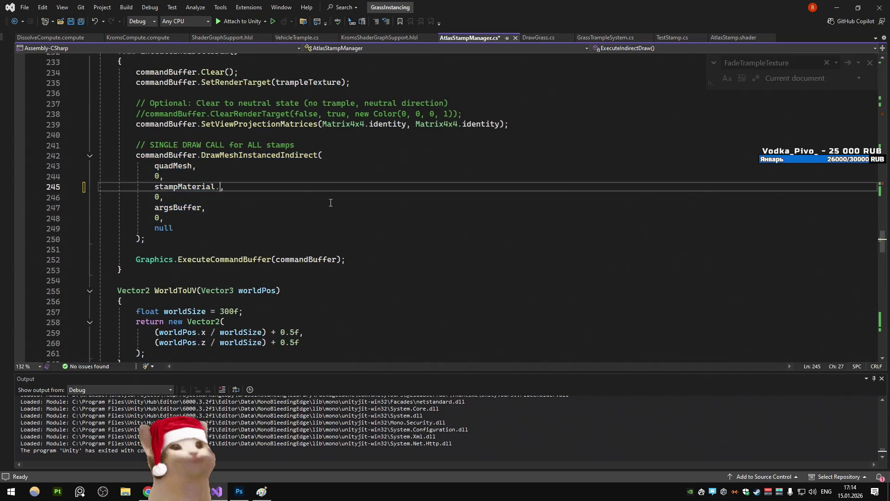
- Go to the FadeTrampleTexture definition from its call site
scroll(331, 201, down, 20)
scroll(331, 199, down, 7)
scroll(331, 201, up, 20)
scroll(331, 201, up, 20)
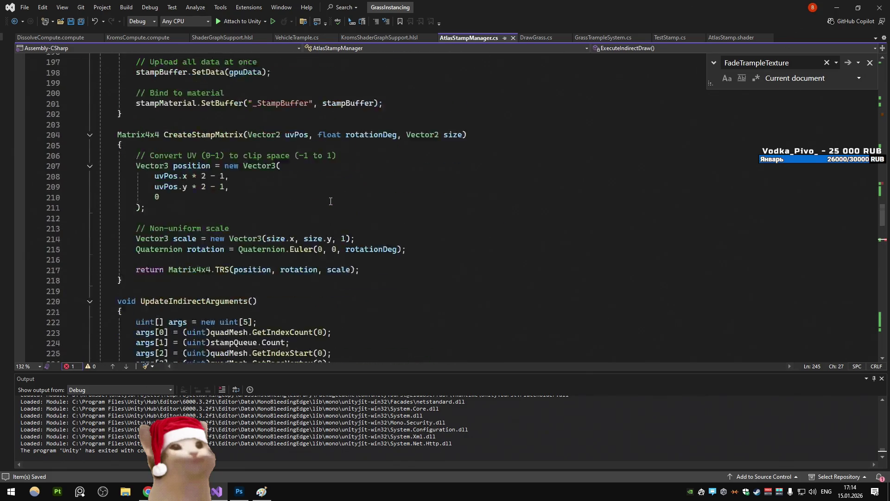
scroll(331, 201, up, 7)
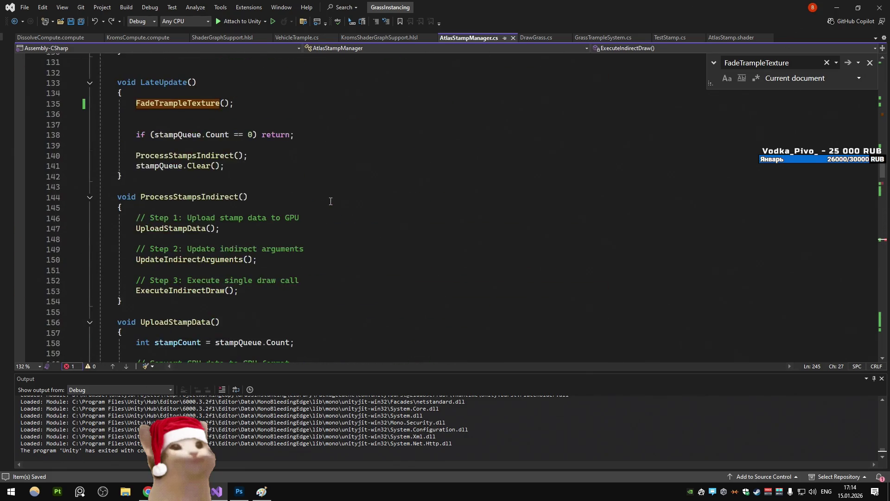
click(201, 210)
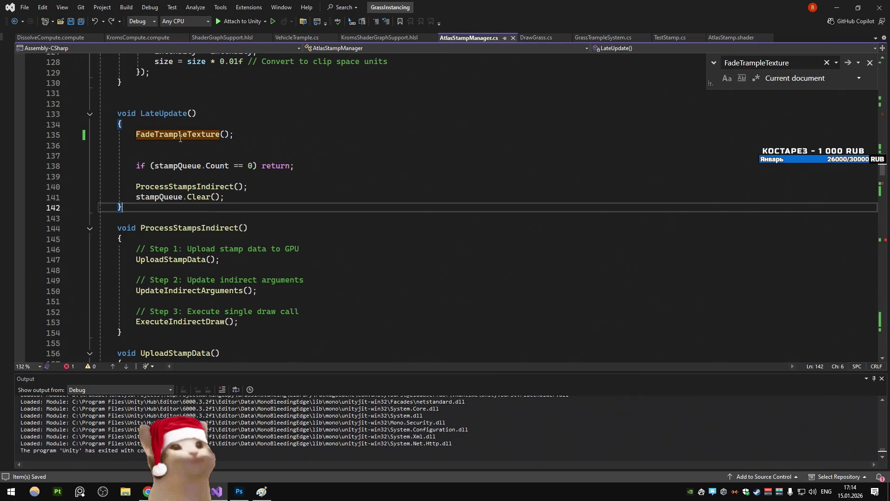
ctrl+click(209, 137)
scroll(208, 139, down, 2)
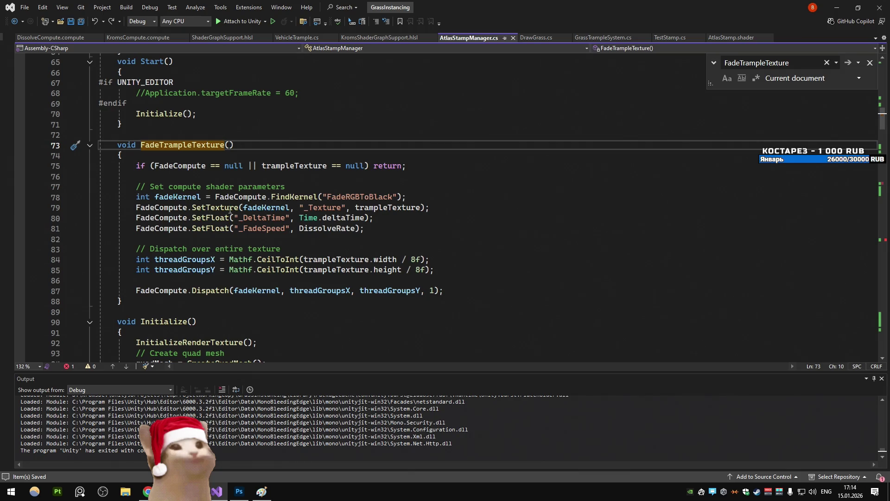
- In InitializeRenderTexture, change the render texture size from 1024×1024 to 256×256 and save
key(ctrl+minus)
key(ctrl+t)
text(init)
key(Return)
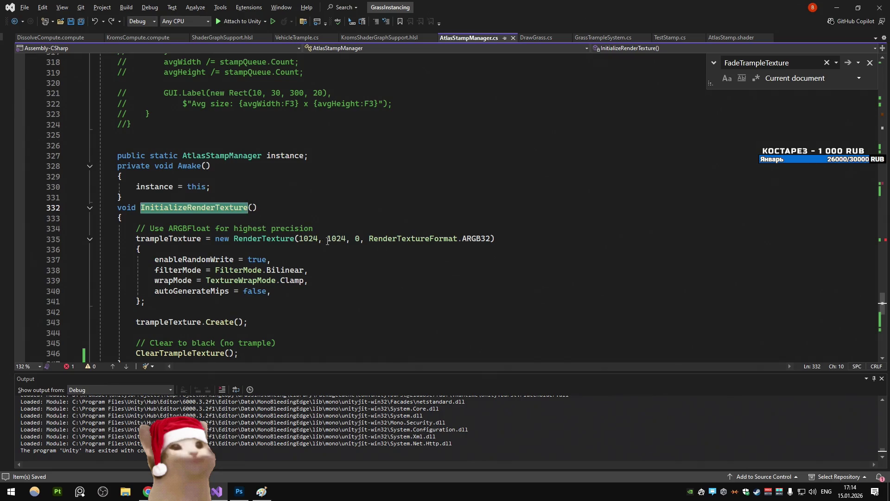
triple_click(311, 240)
double_click(311, 240)
text(256)
double_click(332, 240)
text(256)
key(ctrl+s)
- Run play mode in Unity, open the line 245 compile error, then recompile and play again
key(alt+Tab)
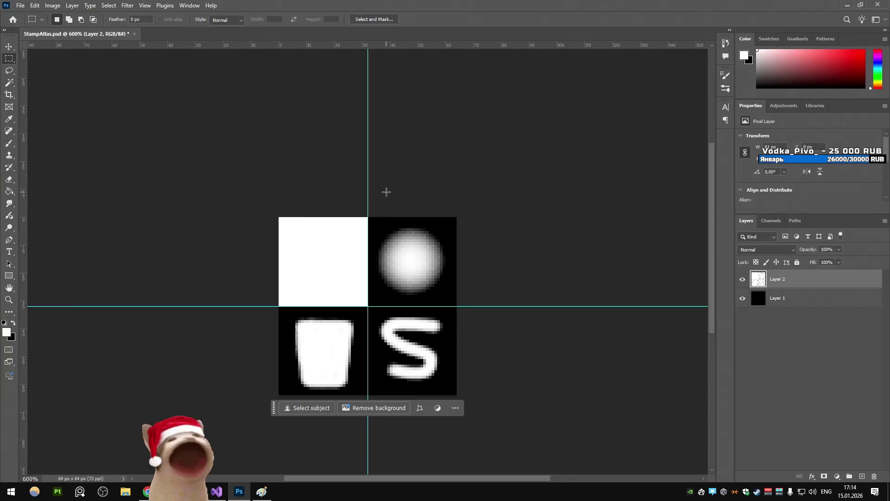
key(alt+Tab)
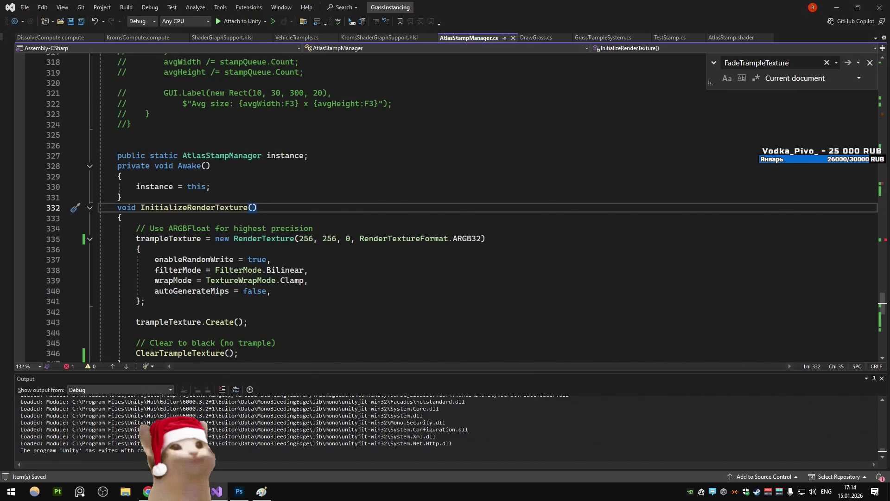
key(alt+Tab)
click(474, 28)
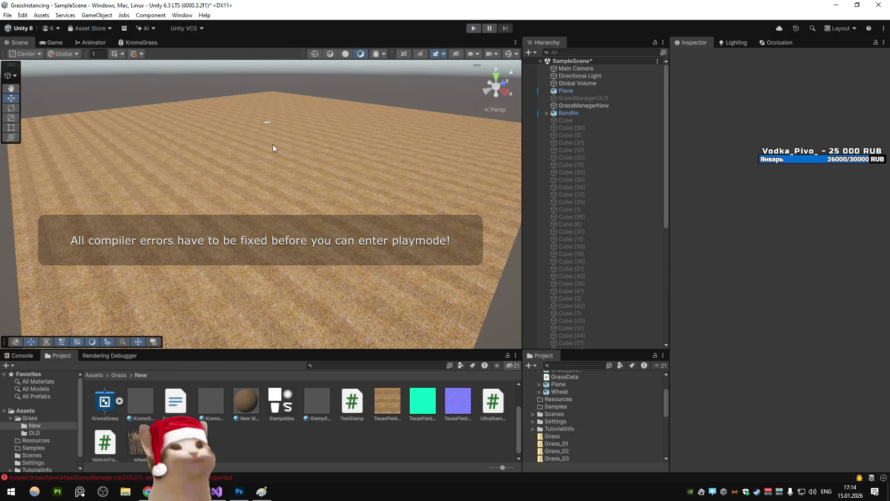
click(34, 359)
double_click(42, 377)
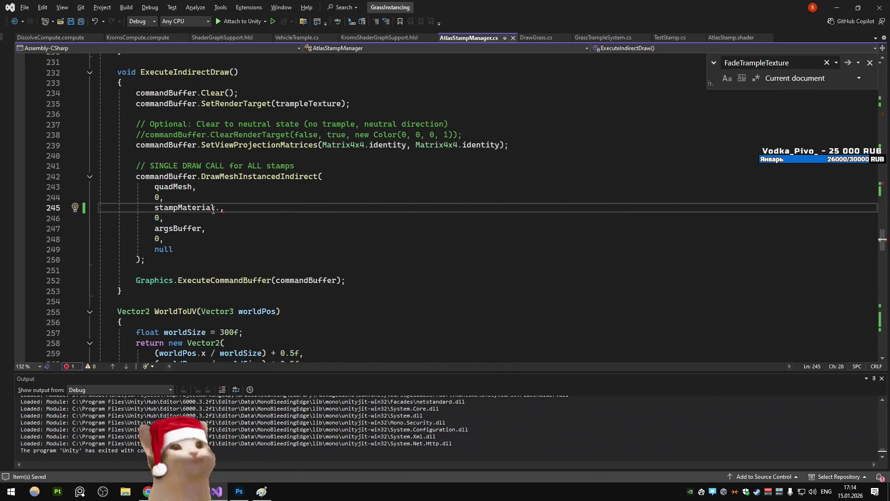
key(alt+Tab)
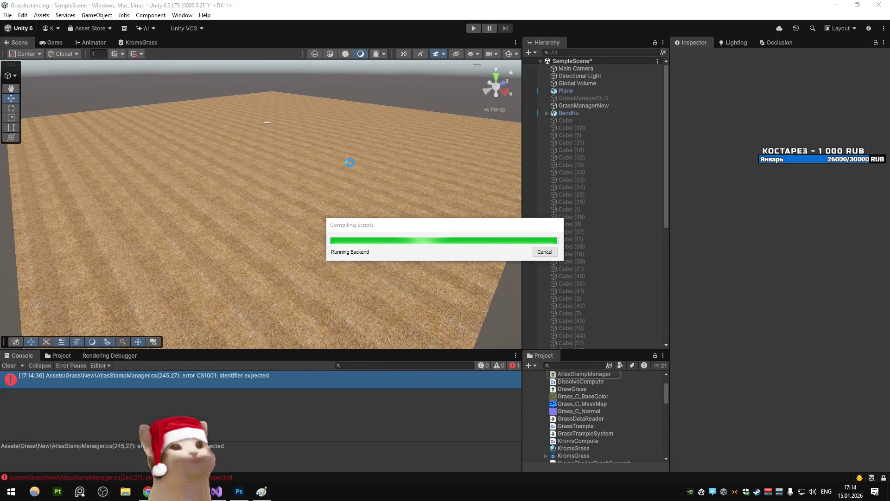
click(473, 28)
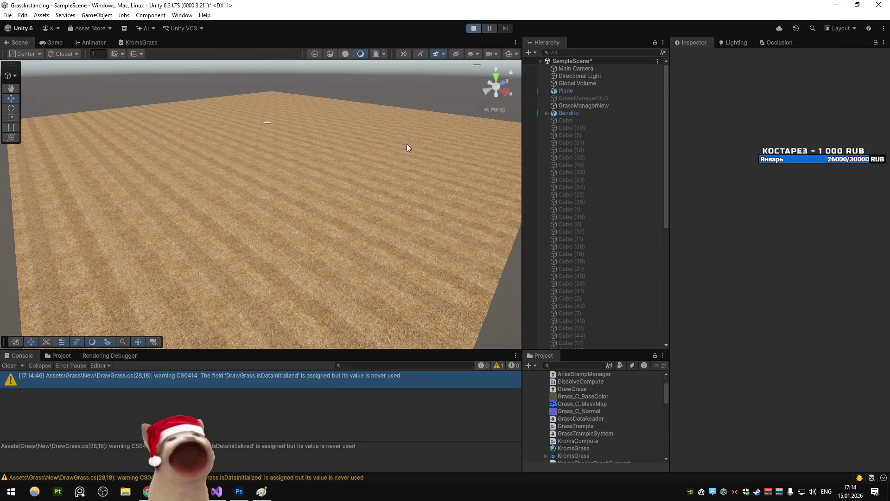
- Check the Game view, then rotate Bandito's Y rotation to reshape the red trampled grass, and stop play
click(64, 42)
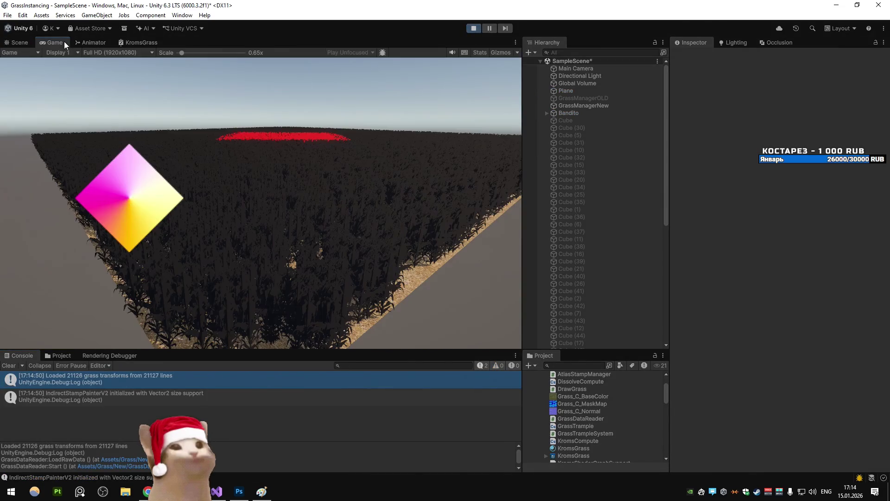
click(21, 42)
key(w)
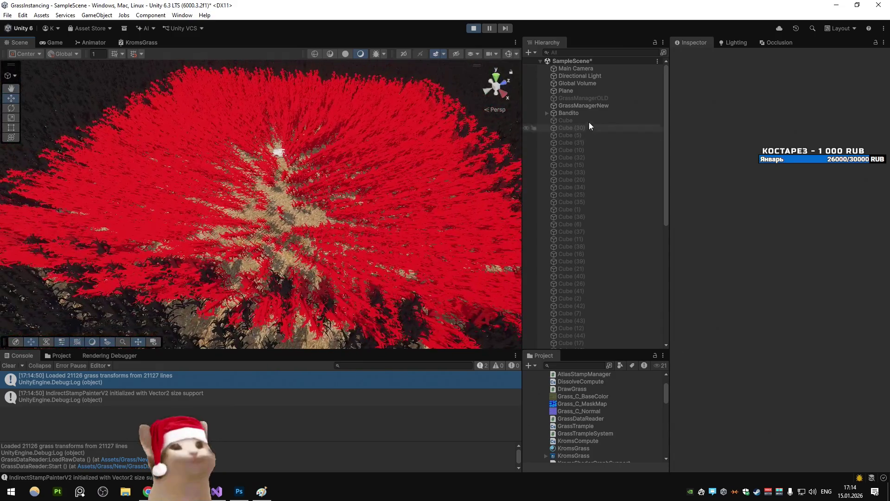
click(585, 113)
mouse_move(811, 101)
mouse_down()
mouse_move(310, 137)
mouse_move(244, 191)
mouse_move(673, 188)
mouse_move(643, 200)
mouse_move(254, 197)
mouse_up()
click(473, 29)
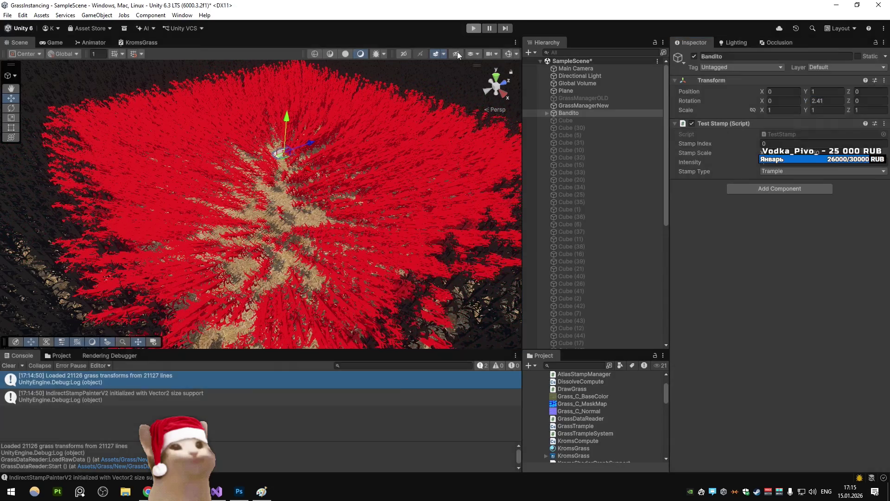
key(alt+Tab)
- Change RenderTexture(256, 256) to (128, 128) on line 335 and save
key(ctrl+minus)
double_click(305, 239)
text(128)
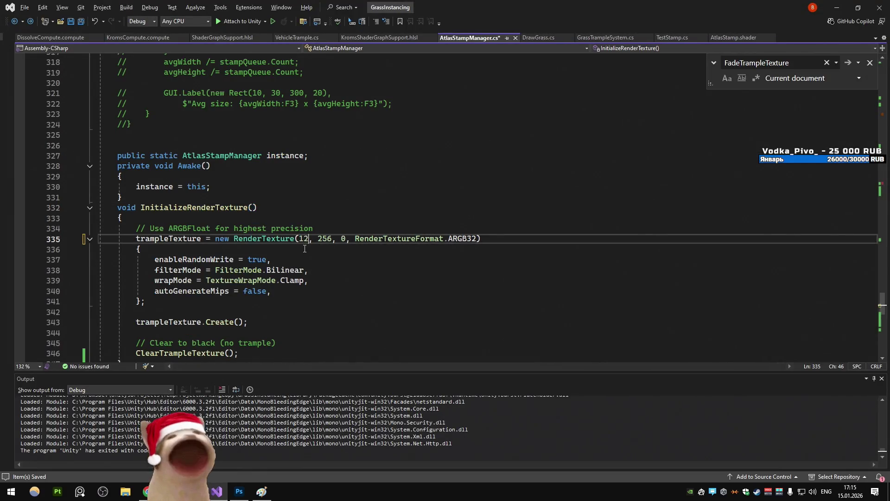
double_click(329, 239)
text(128)
click(365, 217)
key(ctrl+s)
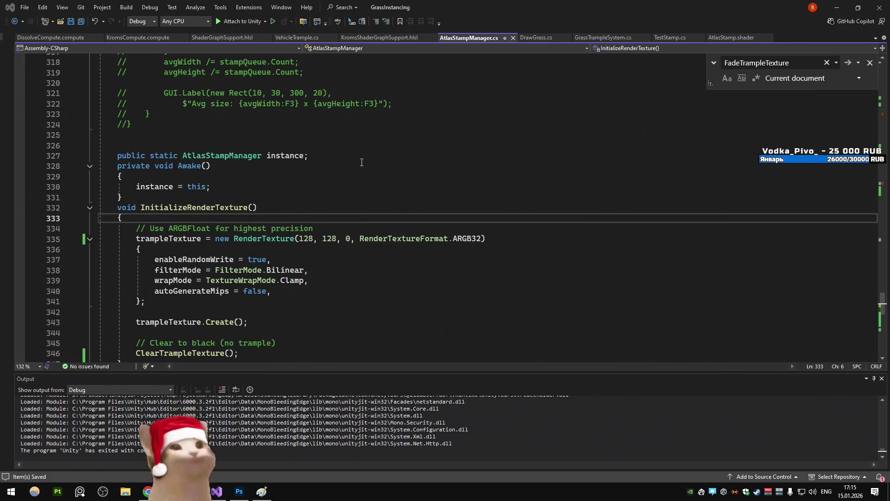
- In Unity play mode, orbit to Bandito, rotate it, check the Game view, then stop play
key(alt+Tab)
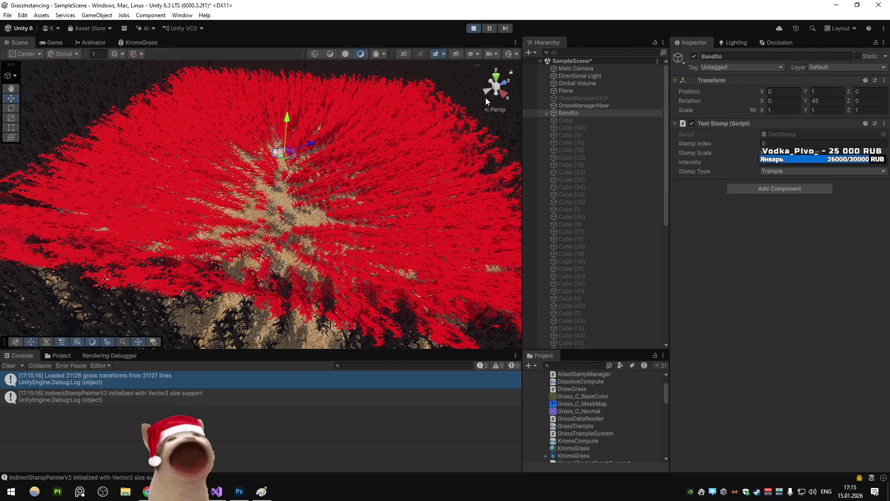
mouse_move(485, 97)
mouse_down()
mouse_move(334, 99)
mouse_move(360, 87)
mouse_move(324, 209)
mouse_up()
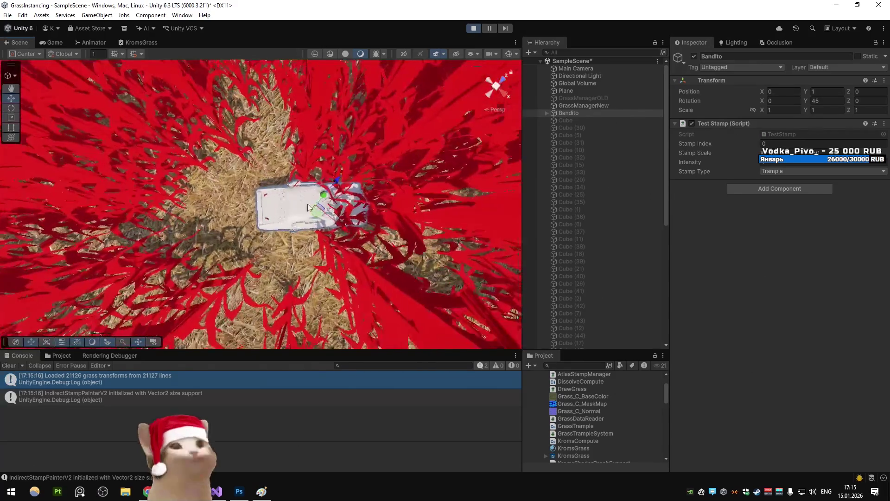
mouse_move(273, 191)
mouse_down()
mouse_move(450, 199)
mouse_move(405, 149)
mouse_up()
scroll(247, 155, down, 10)
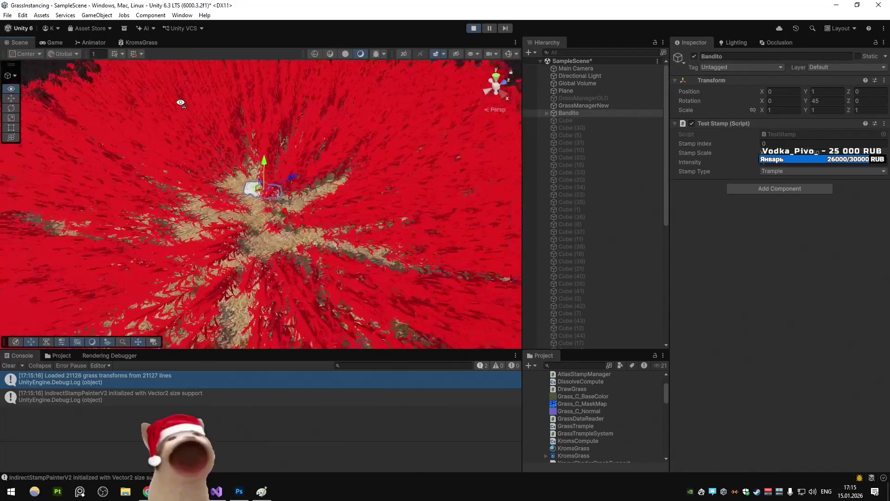
mouse_move(273, 221)
mouse_down()
mouse_move(414, 204)
mouse_move(257, 215)
mouse_move(311, 225)
mouse_move(260, 210)
mouse_move(260, 233)
mouse_move(340, 218)
mouse_up()
click(55, 43)
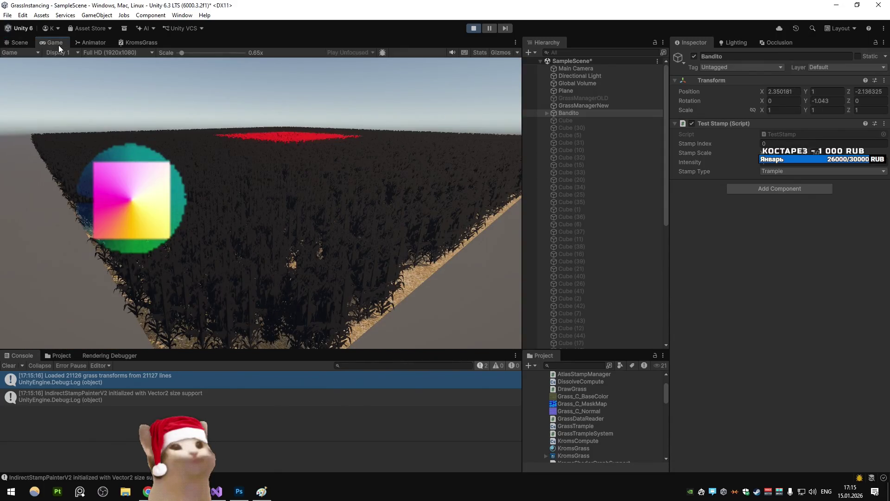
click(17, 42)
click(474, 29)
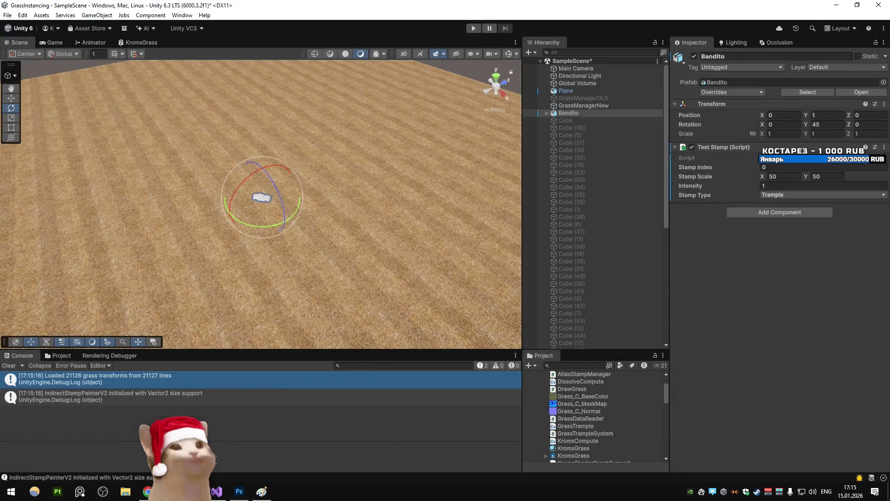
- Restore the render texture to 256×256 and save the script
click(217, 491)
key(ctrl+s)
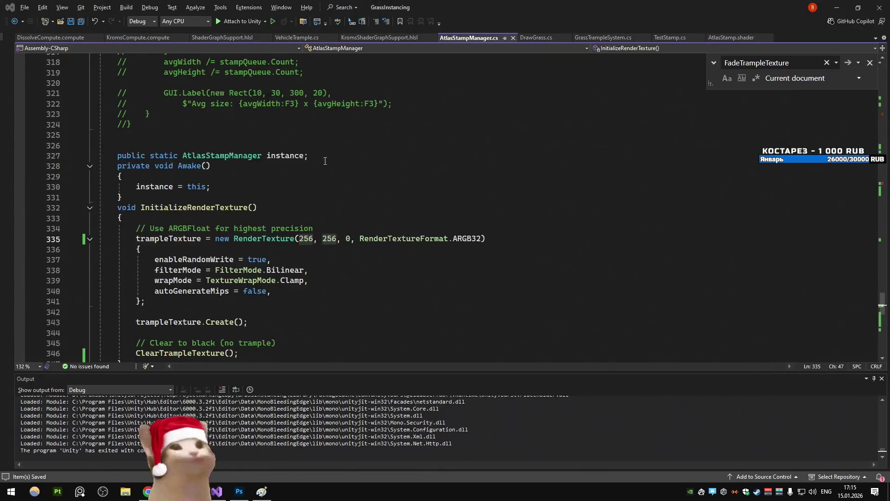
key(alt+Tab)
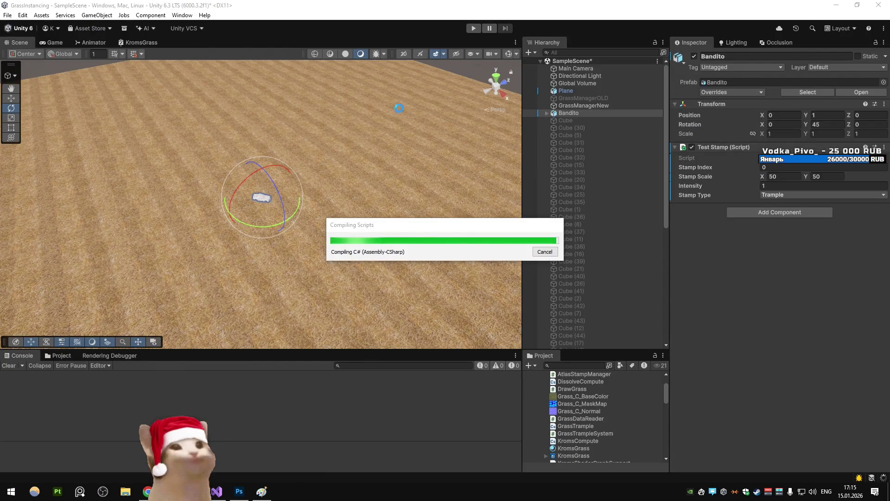
- In play mode, rotate and move Bandito across the grass to test the trample
key(ctrl+p)
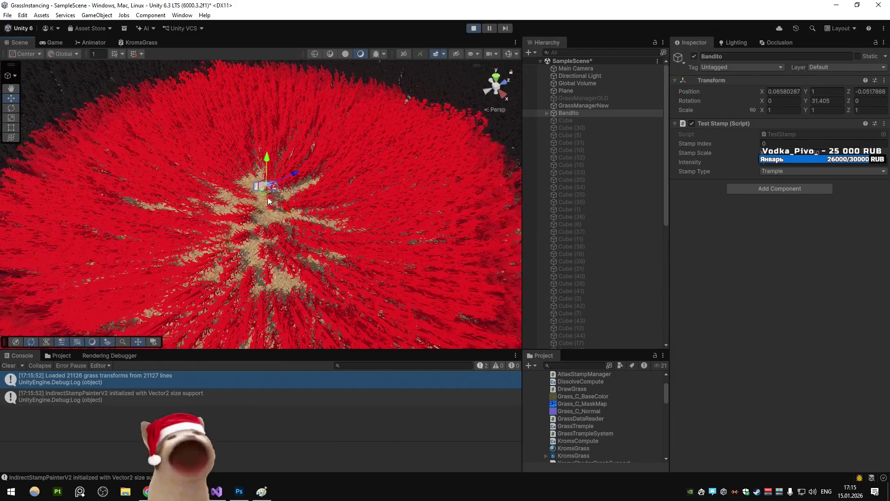
key(w)
key(e)
mouse_move(259, 228)
mouse_down()
mouse_move(323, 228)
mouse_move(173, 221)
mouse_up()
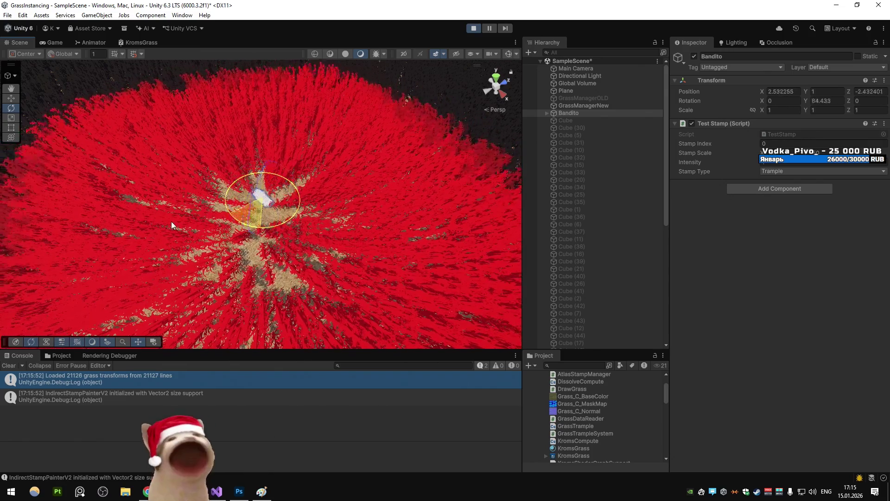
key(w)
mouse_move(263, 213)
mouse_down()
mouse_move(267, 227)
mouse_move(118, 238)
mouse_move(306, 242)
mouse_up()
key(e)
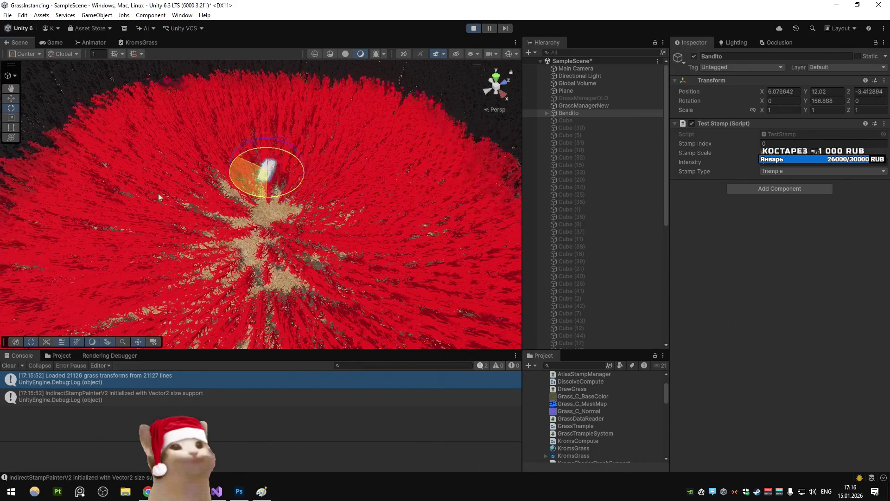
key(w)
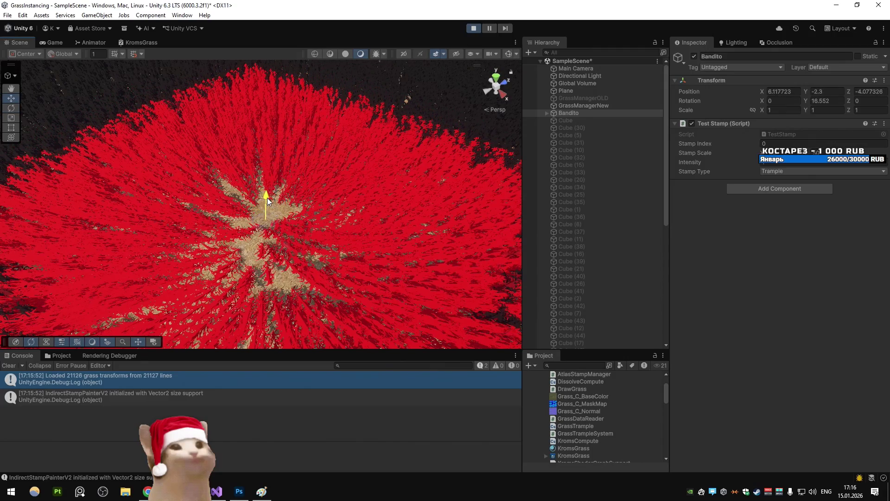
key(alt+Tab)
- Remove the stray dot after stampMaterial at line 245 and save to clear the compile error
key(ctrl+z)
key(ctrl+z)
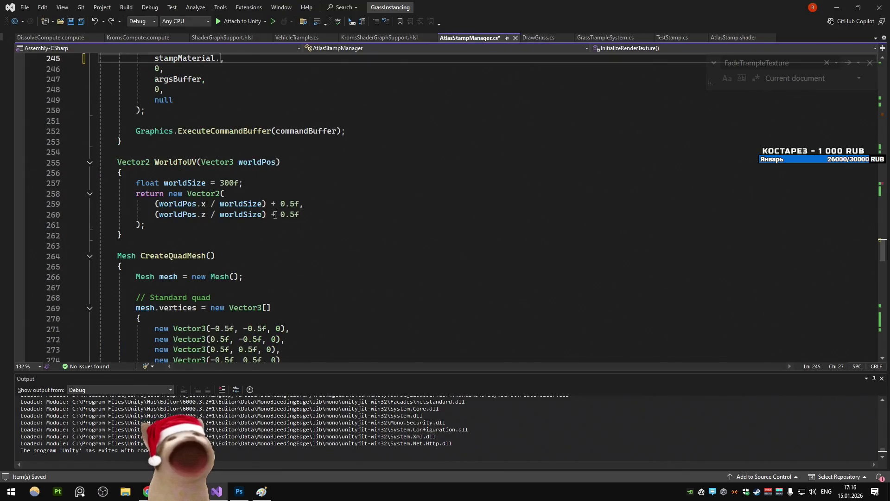
key(alt+Tab)
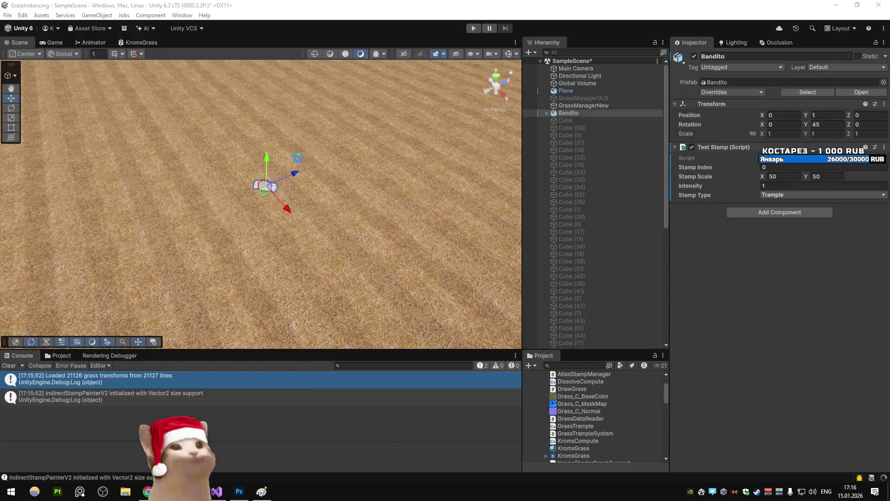
click(474, 29)
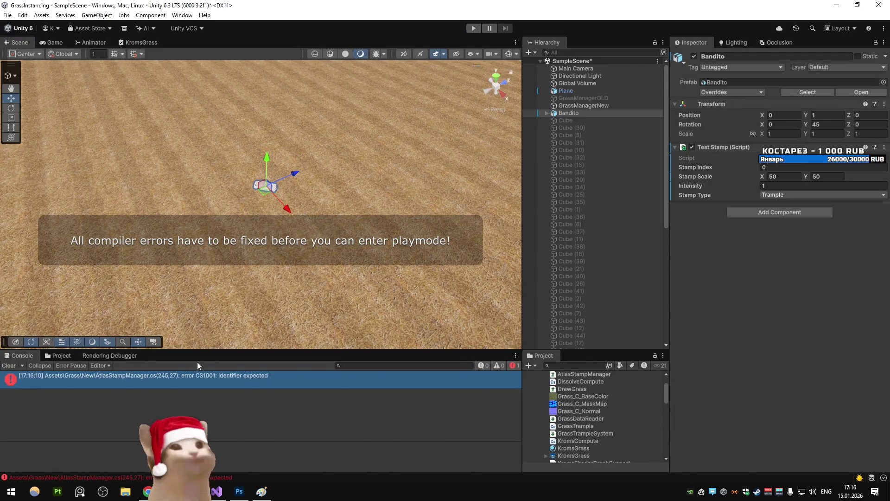
double_click(193, 378)
key(ctrl+z)
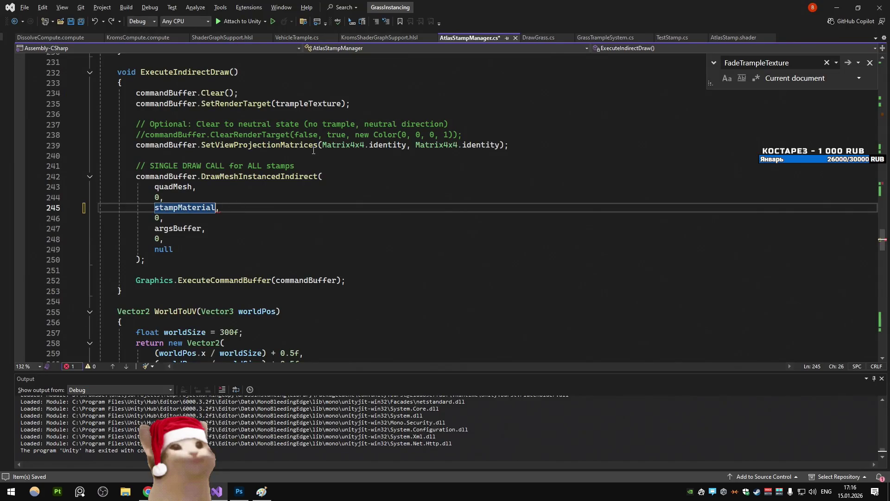
key(ctrl+s)
key(alt+Tab)
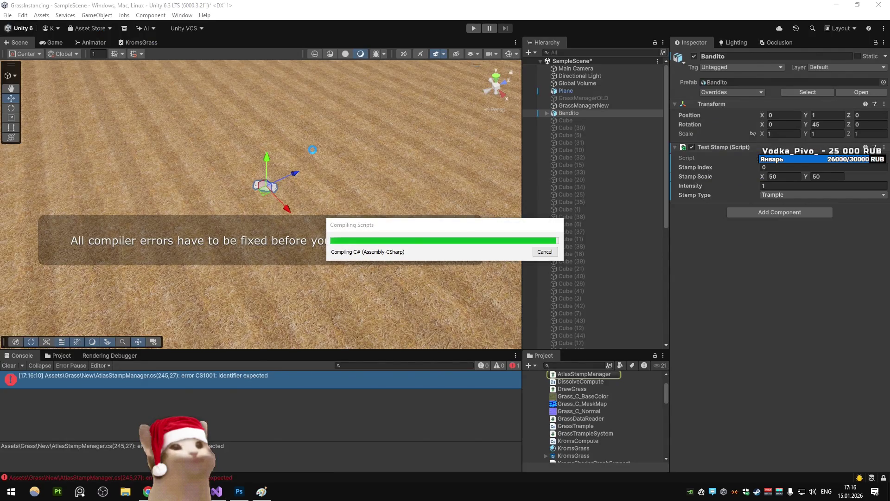
- Play and rotate Bandito to test, then maximize the KromsGrass shader graph
click(473, 29)
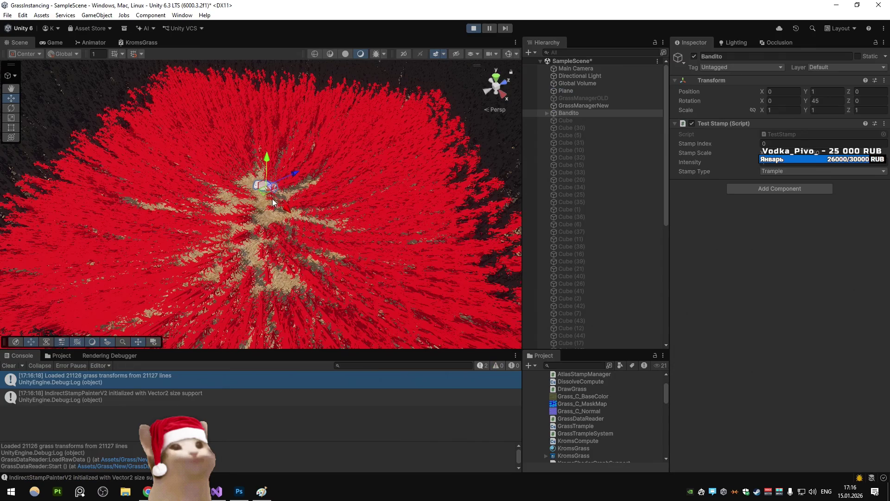
key(e)
mouse_move(258, 209)
mouse_down()
mouse_move(429, 181)
mouse_move(191, 219)
mouse_move(338, 208)
mouse_move(236, 221)
mouse_up()
click(141, 42)
key(shift+space)
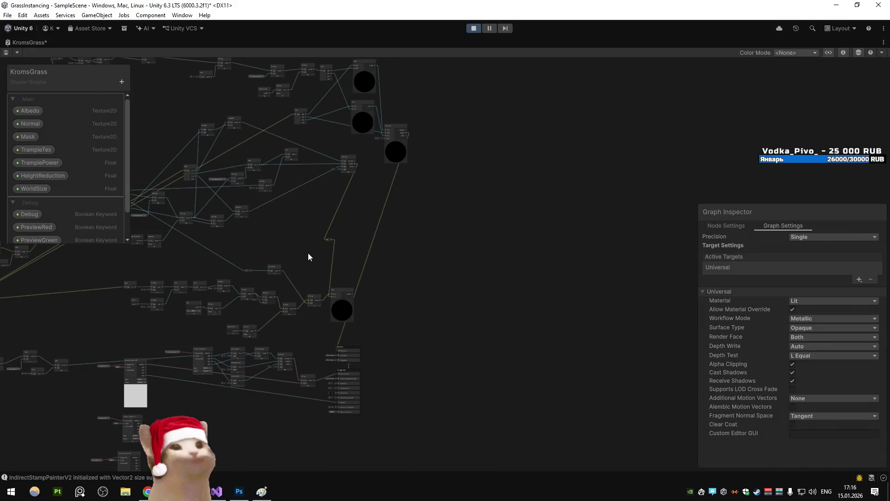
key(alt+Tab)
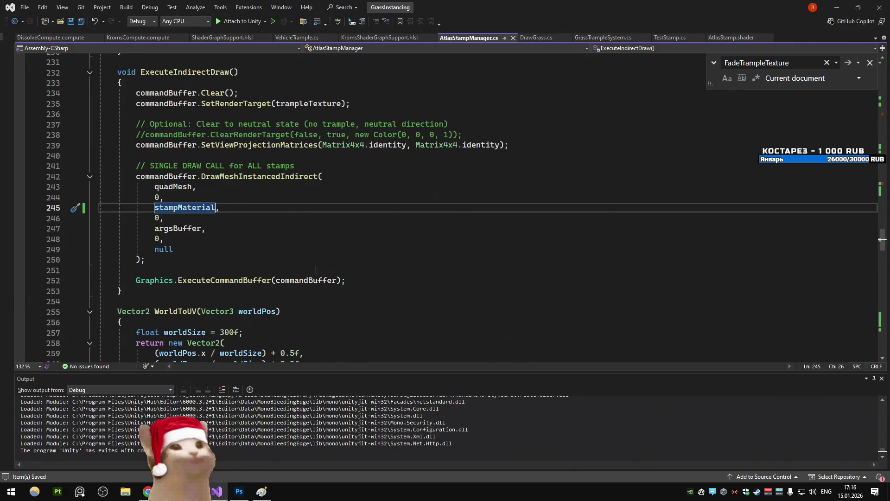
- Bring up the AtlasStamp shader code and scroll to its top
click(384, 187)
scroll(381, 193, up, 6)
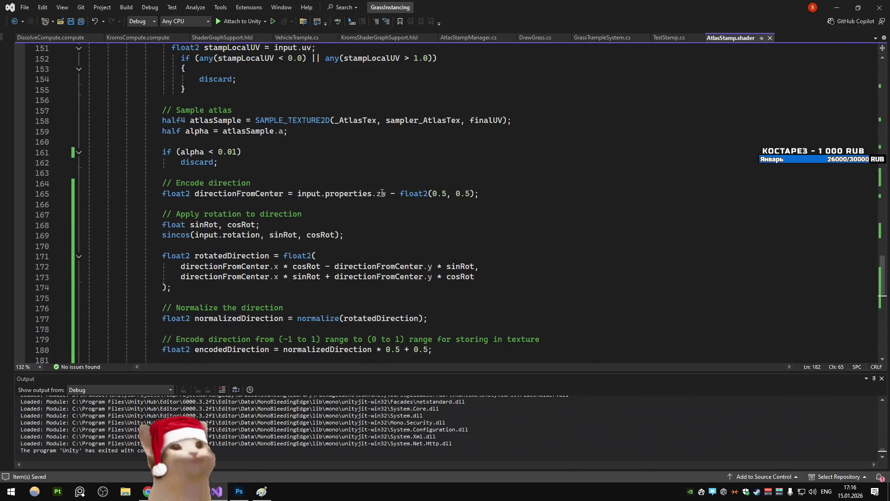
scroll(382, 193, up, 11)
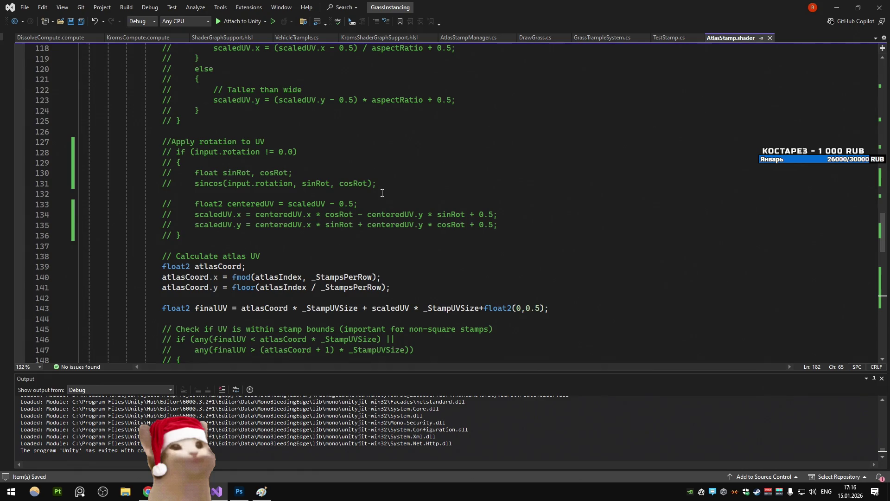
scroll(382, 193, up, 10)
- In Unity, restore the normal editor layout and rotate the Bandito stamp to watch the trample
key(alt+Tab)
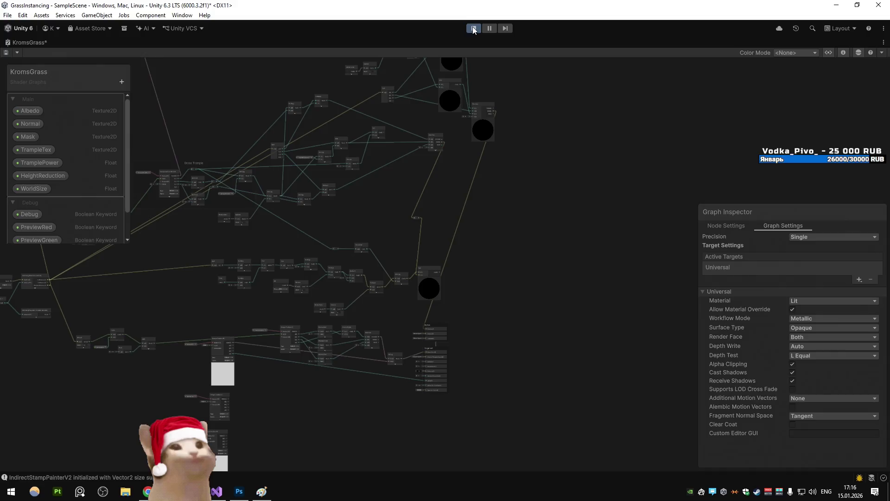
right_click(21, 44)
click(33, 51)
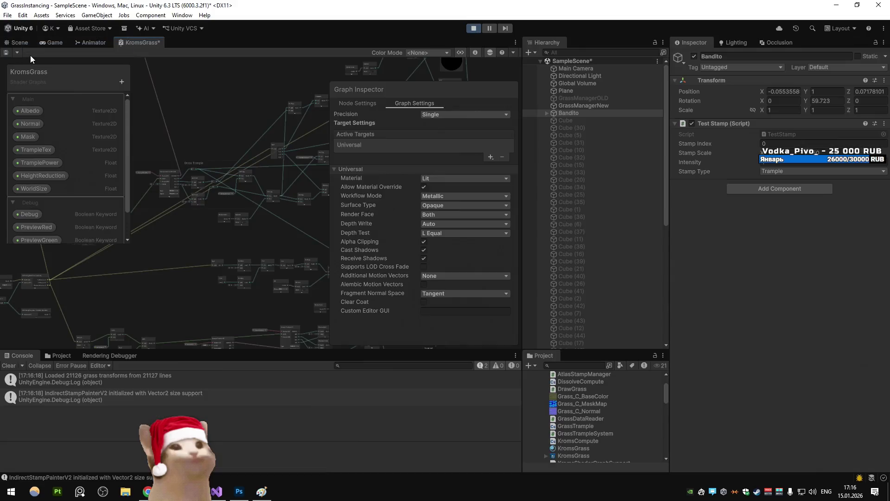
drag(316, 208, 261, 199)
mouse_move(262, 229)
mouse_down()
mouse_move(456, 207)
mouse_move(491, 153)
mouse_move(503, 162)
mouse_move(464, 140)
mouse_up()
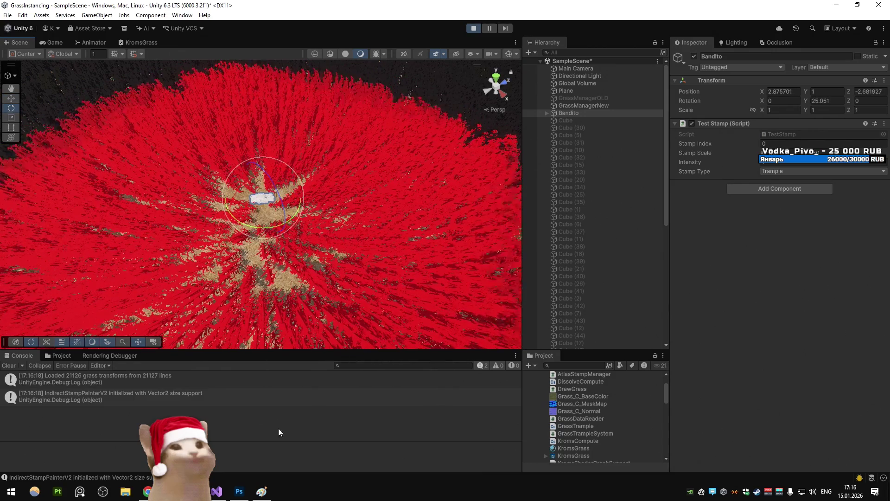
- Review AtlasStamp.shader and uncomment 'BlendOp Max' on line 20
click(219, 492)
scroll(265, 185, up, 10)
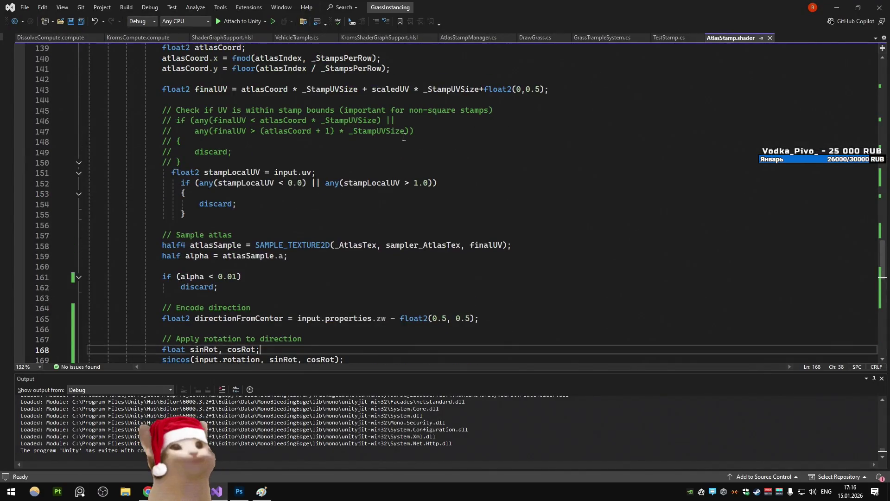
scroll(264, 185, up, 20)
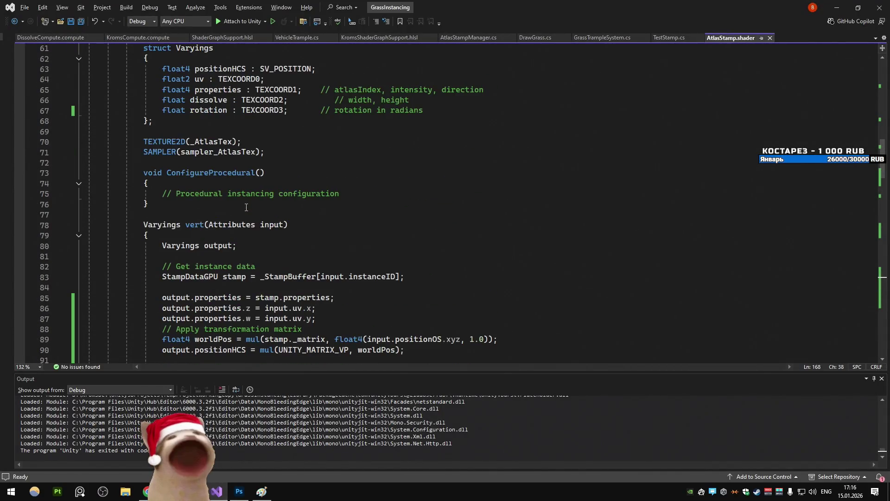
scroll(243, 209, down, 8)
scroll(244, 210, down, 6)
scroll(210, 197, up, 20)
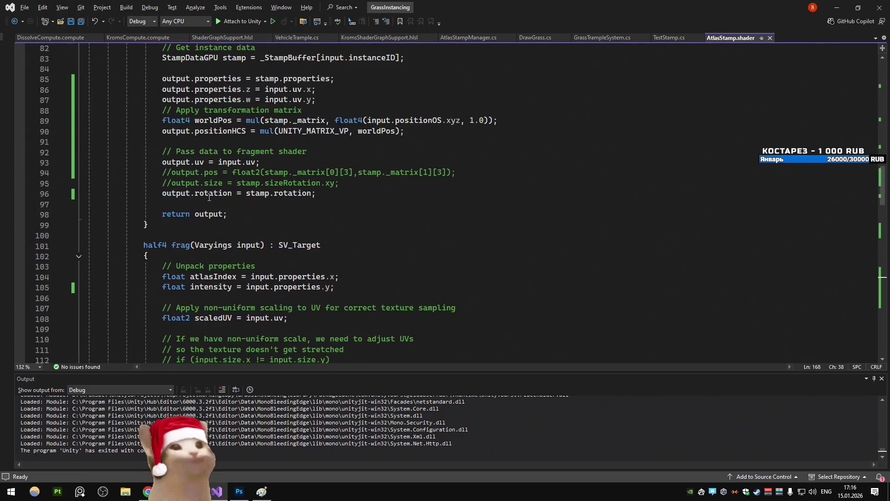
scroll(204, 199, up, 4)
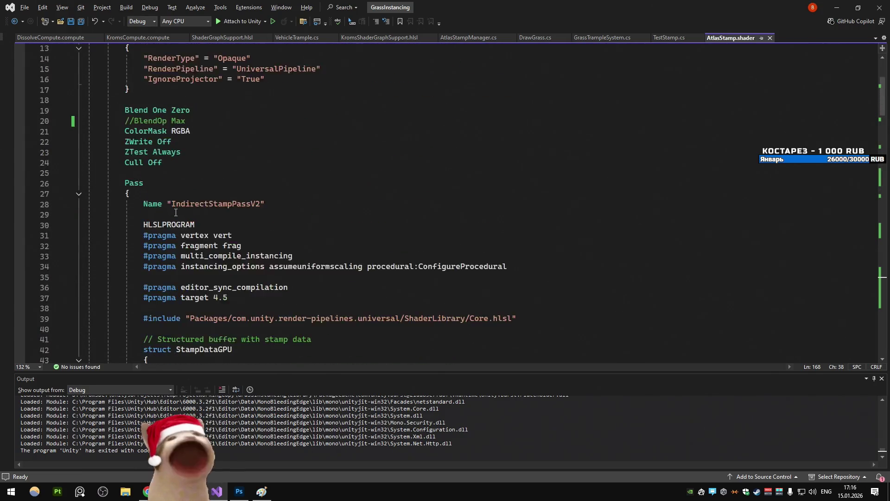
scroll(204, 199, down, 4)
scroll(133, 152, up, 5)
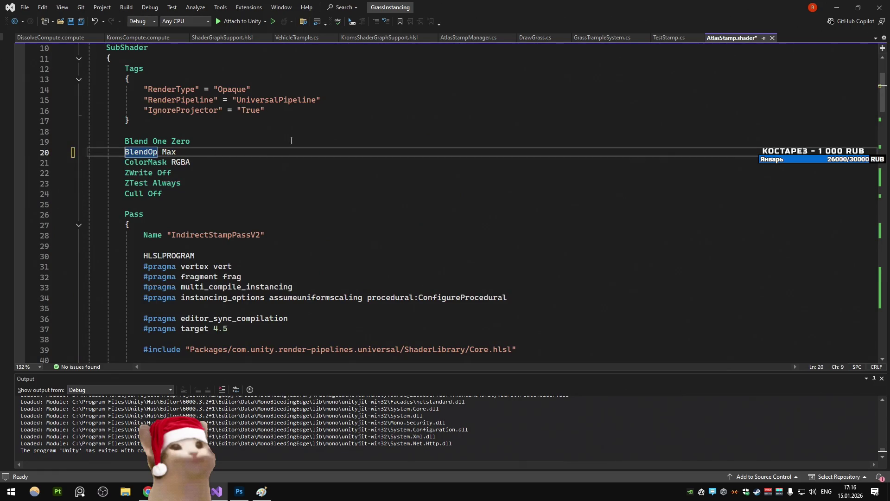
key(alt+Tab)
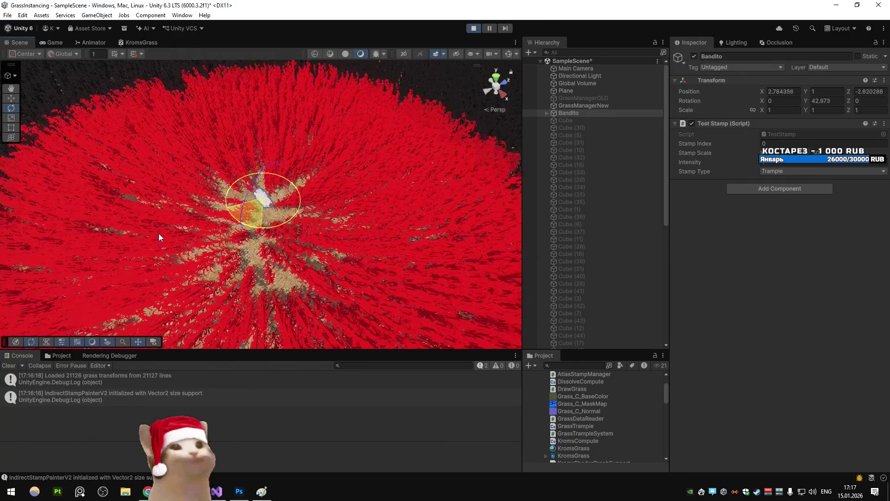
- Restart play mode in Unity so the updated shader takes effect
key(alt+Tab)
key(alt+Tab)
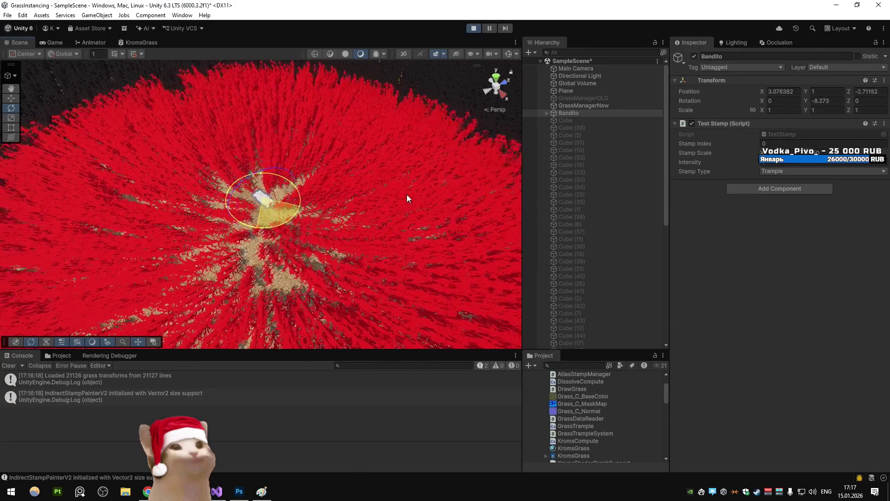
click(472, 30)
click(473, 30)
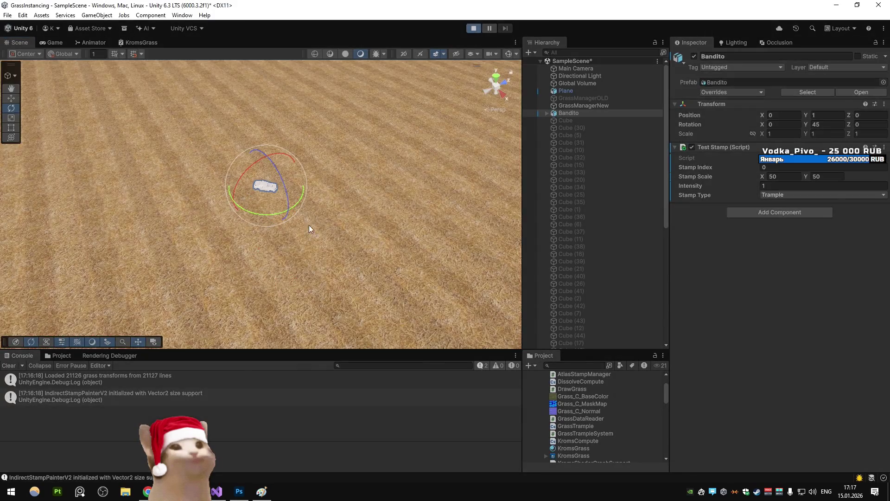
key(w)
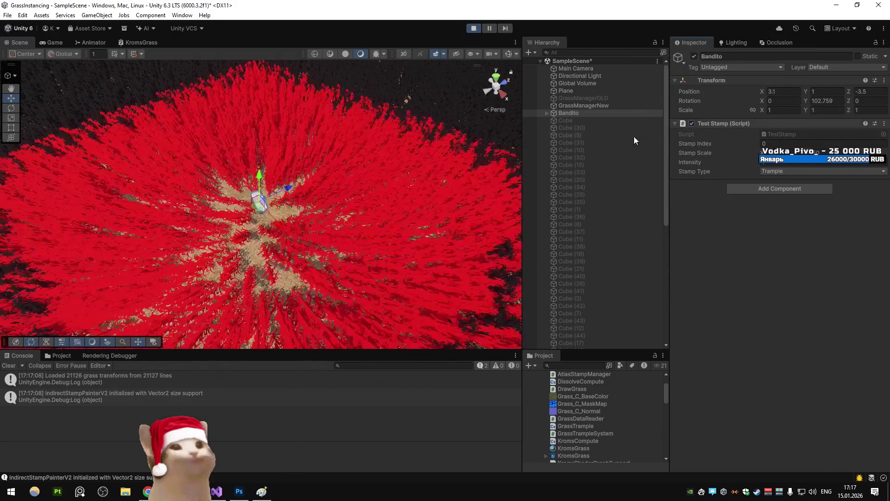
key(e)
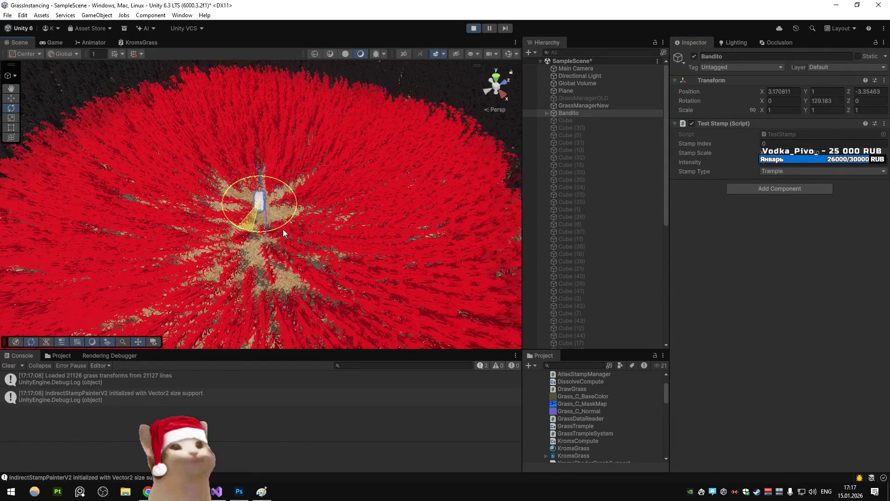
- Duplicate Bandito as Bandito (1), move it across the field, and rotate it
key(ctrl+d)
key(w)
mouse_move(262, 215)
mouse_down()
mouse_move(424, 137)
mouse_move(433, 141)
mouse_move(393, 146)
mouse_move(341, 191)
mouse_move(455, 193)
mouse_up()
key(e)
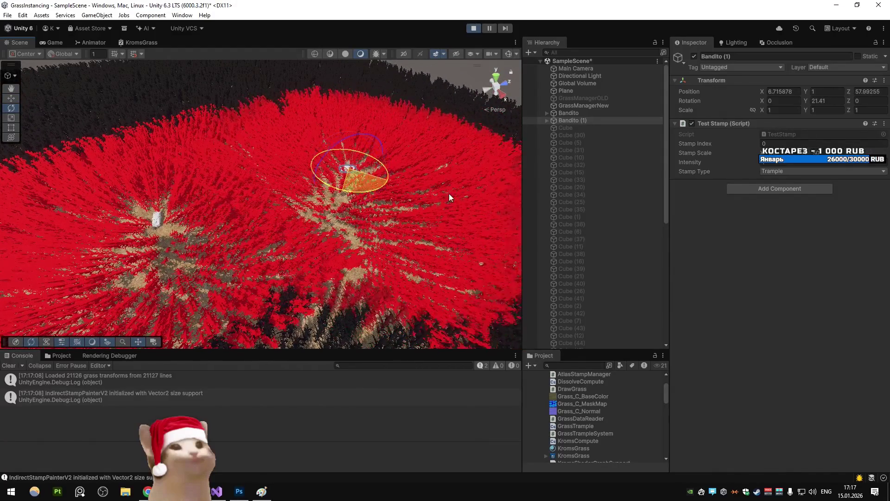
mouse_move(216, 194)
mouse_down()
mouse_move(482, 196)
mouse_move(183, 188)
mouse_move(519, 190)
mouse_move(171, 191)
mouse_move(486, 198)
mouse_move(255, 201)
mouse_move(450, 196)
mouse_move(291, 187)
mouse_move(453, 181)
mouse_move(261, 181)
mouse_move(430, 183)
mouse_move(469, 172)
mouse_move(235, 176)
mouse_move(440, 193)
mouse_up()
- Fine-tune Bandito (1)'s rotation, check the Game view, then stop play
mouse_move(349, 194)
mouse_down()
mouse_move(173, 165)
mouse_move(235, 174)
mouse_move(277, 145)
mouse_move(226, 189)
mouse_move(484, 209)
mouse_move(244, 194)
mouse_move(360, 202)
mouse_move(480, 193)
mouse_move(216, 166)
mouse_move(425, 197)
mouse_move(242, 203)
mouse_move(468, 202)
mouse_move(199, 187)
mouse_move(401, 191)
mouse_move(388, 178)
mouse_move(396, 175)
mouse_move(384, 135)
mouse_move(352, 214)
mouse_move(306, 250)
mouse_move(198, 235)
mouse_move(312, 241)
mouse_move(397, 176)
mouse_move(196, 201)
mouse_move(354, 185)
mouse_move(325, 186)
mouse_move(353, 175)
mouse_move(331, 161)
mouse_move(294, 163)
mouse_move(273, 215)
mouse_move(288, 216)
mouse_move(332, 182)
mouse_move(374, 190)
mouse_up()
mouse_move(338, 230)
mouse_down()
mouse_move(438, 227)
mouse_move(227, 234)
mouse_move(353, 236)
mouse_up()
click(61, 44)
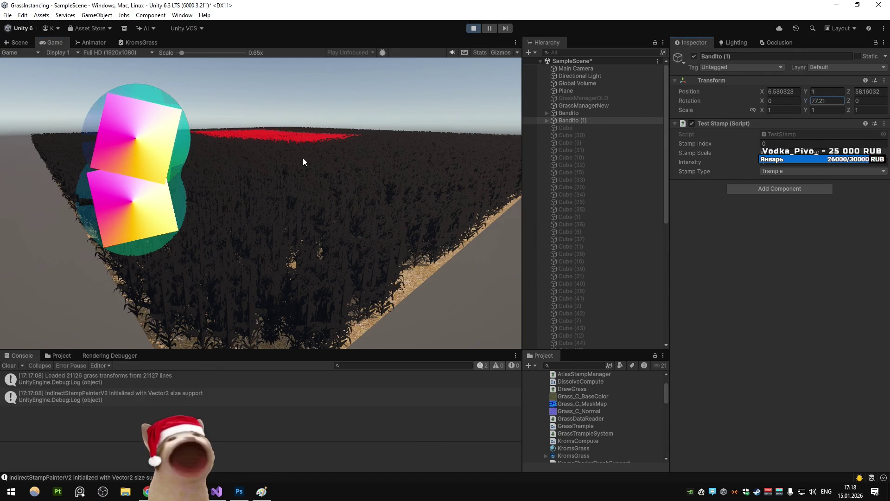
click(476, 31)
- Start Play, select Bandito and scrub its Rotation Y through several full turns
click(478, 30)
click(18, 42)
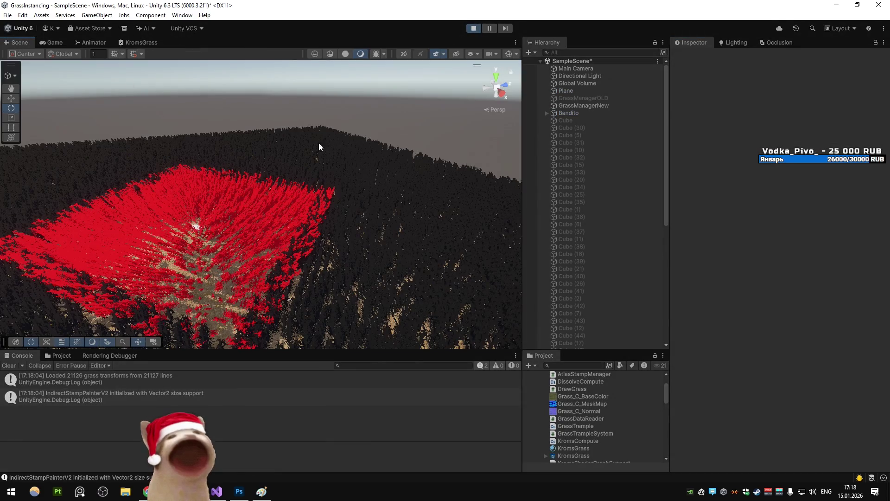
click(579, 112)
mouse_move(806, 100)
mouse_down()
mouse_move(370, 159)
mouse_move(398, 155)
mouse_move(361, 203)
mouse_move(569, 116)
mouse_move(624, 159)
mouse_move(719, 132)
mouse_up()
drag(625, 113, 401, 93)
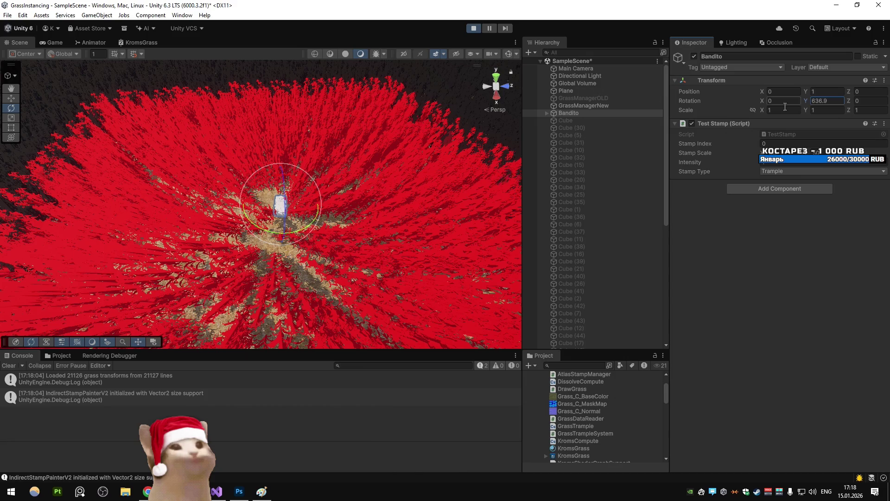
mouse_move(807, 100)
mouse_down()
mouse_move(303, 148)
mouse_move(594, 151)
mouse_move(238, 179)
mouse_move(682, 225)
mouse_move(408, 223)
mouse_move(348, 197)
mouse_up()
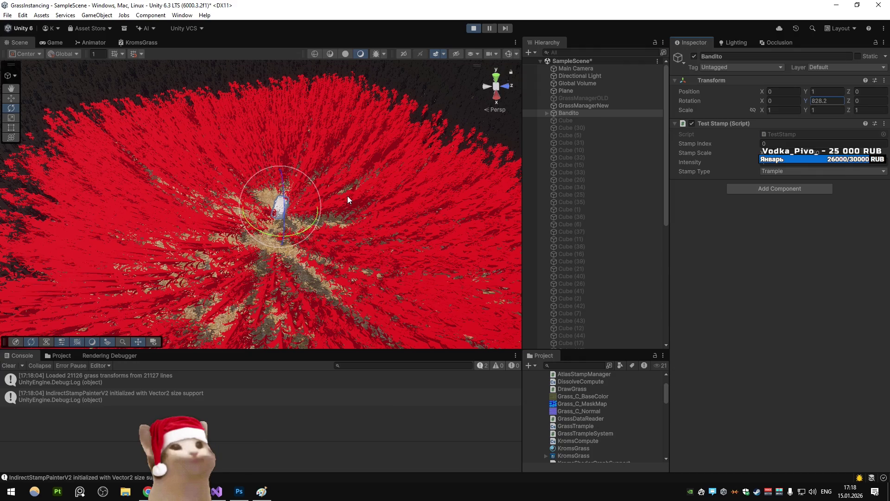
- Restart Play and spin Bandito's Y rotation while watching through the game camera
click(468, 28)
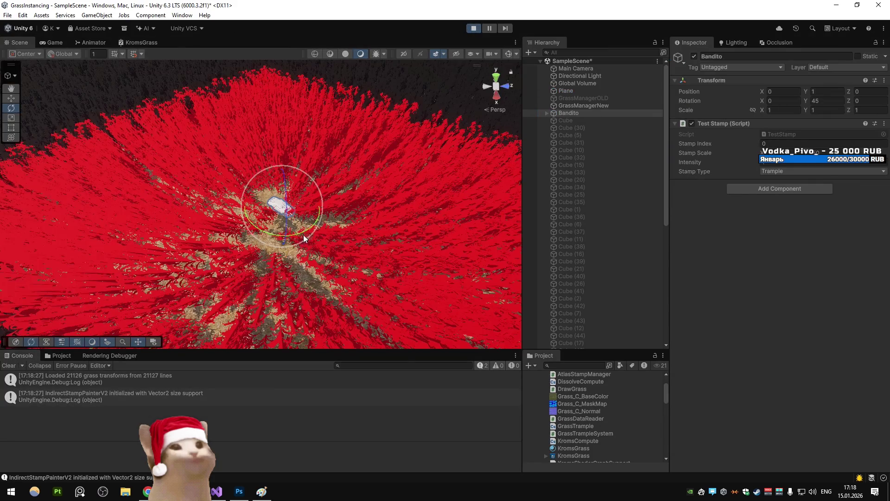
click(473, 28)
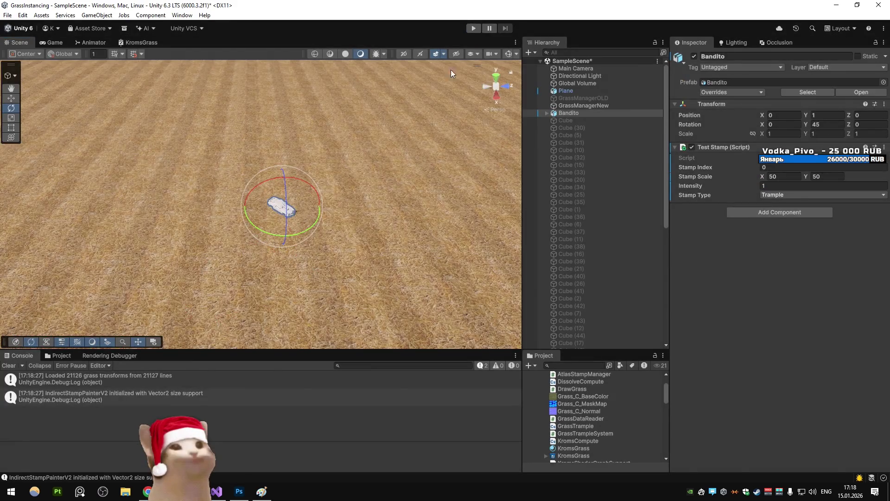
click(472, 29)
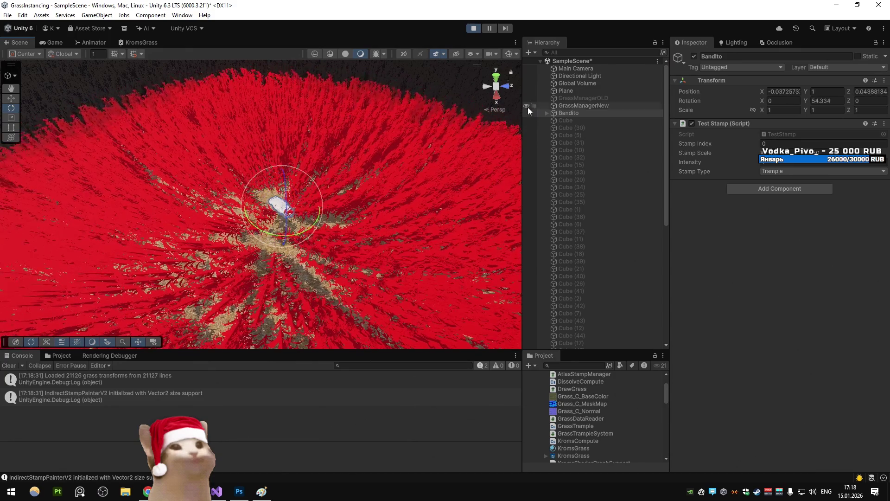
click(54, 42)
click(20, 42)
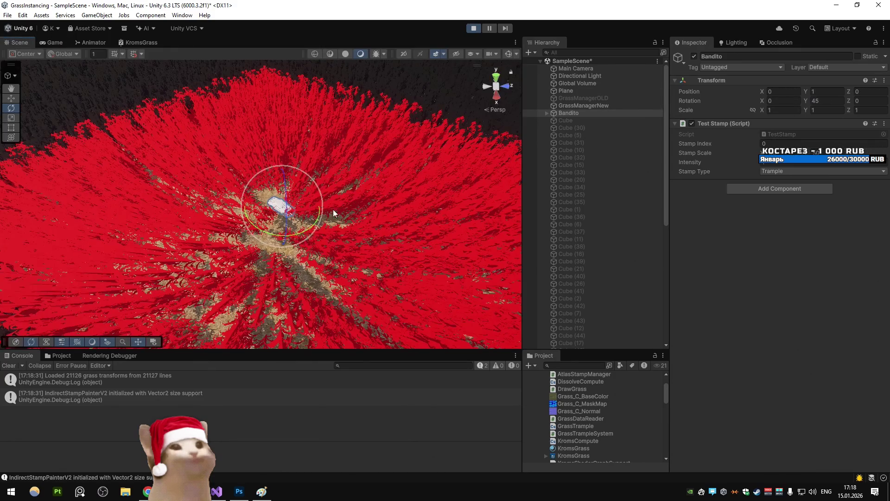
click(46, 43)
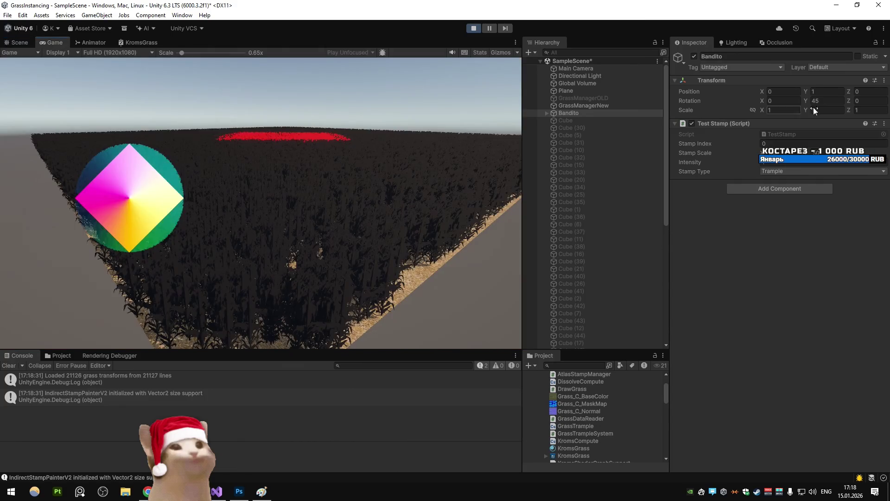
drag(809, 101, 204, 137)
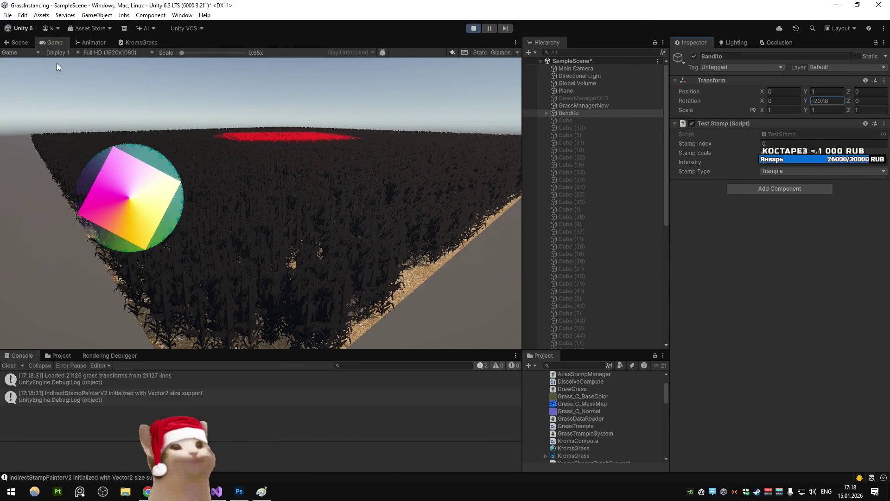
- Rotate Bandito further in the scene view, check the game view, and restart Play
key(ctrl+1)
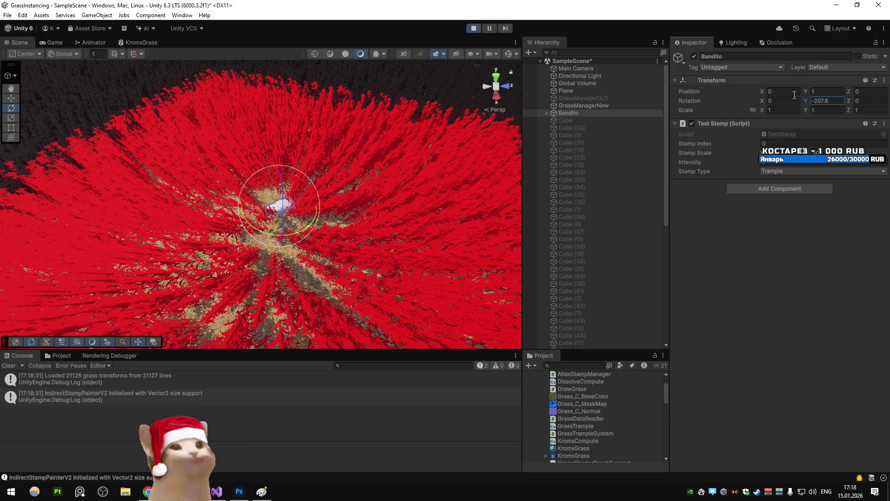
mouse_move(780, 101)
mouse_down()
mouse_move(457, 139)
mouse_move(193, 106)
mouse_up()
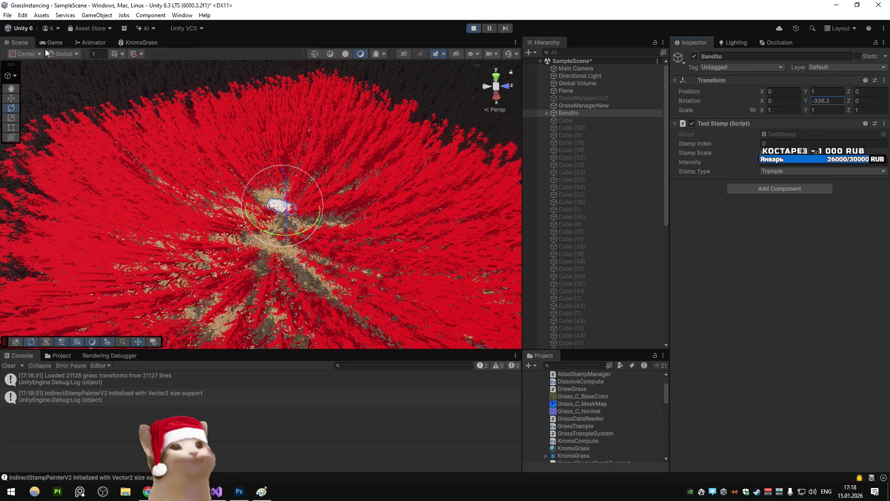
click(55, 40)
click(480, 30)
click(479, 30)
- Spin Bandito around Y again, undo the last rotation change, and restart Play
drag(806, 102, 406, 117)
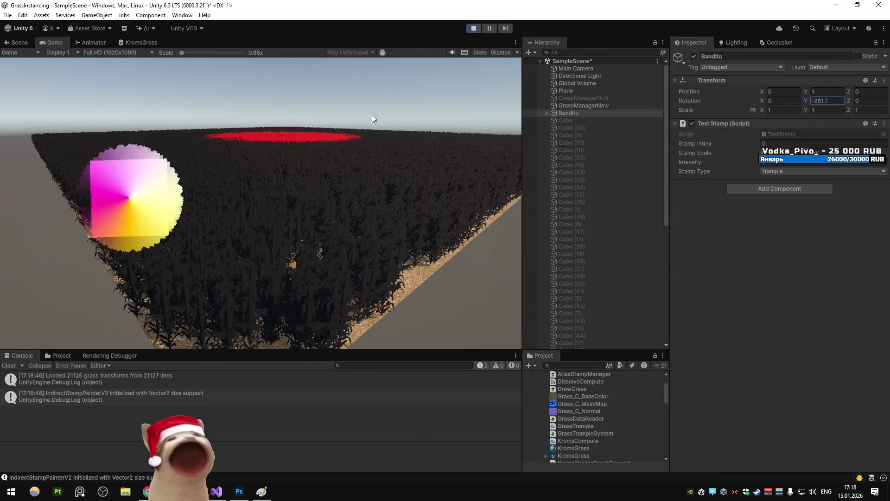
click(19, 43)
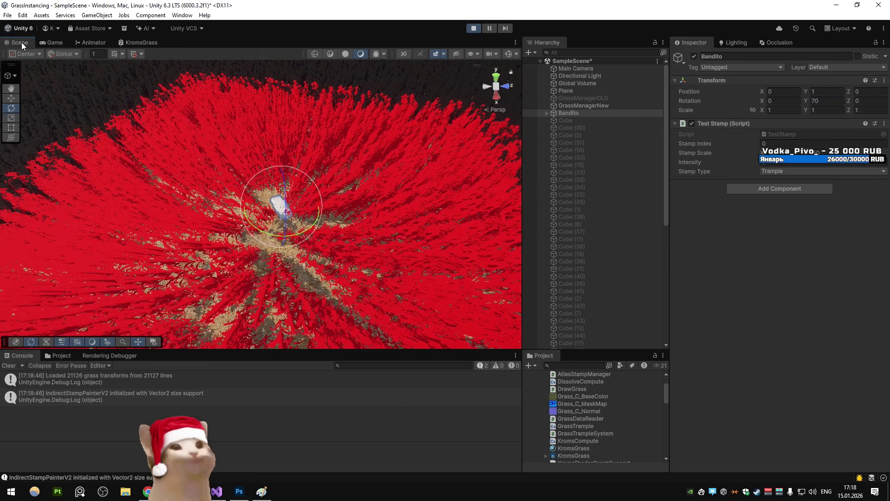
mouse_move(807, 98)
mouse_down()
mouse_move(617, 121)
mouse_move(379, 115)
mouse_move(427, 138)
mouse_up()
key(Escape)
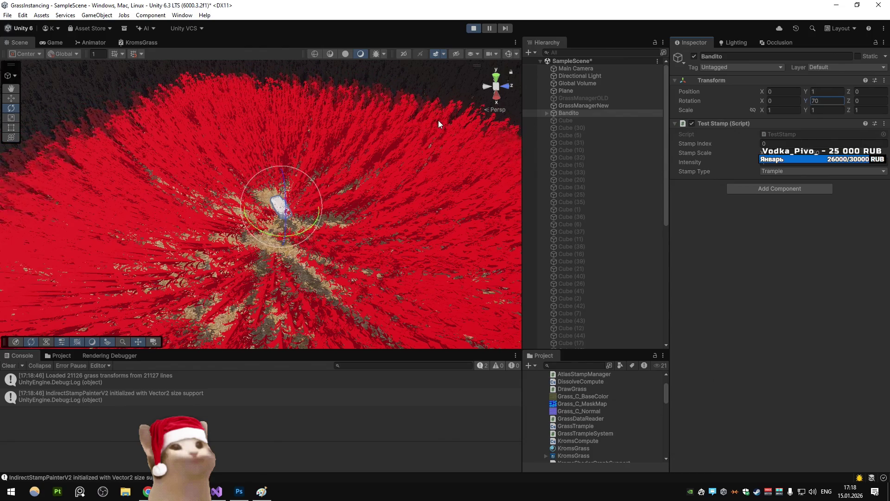
click(473, 29)
click(474, 29)
- Turn Bandito's Rotation Y to about -87°, comparing both views, then stop Play
click(806, 101)
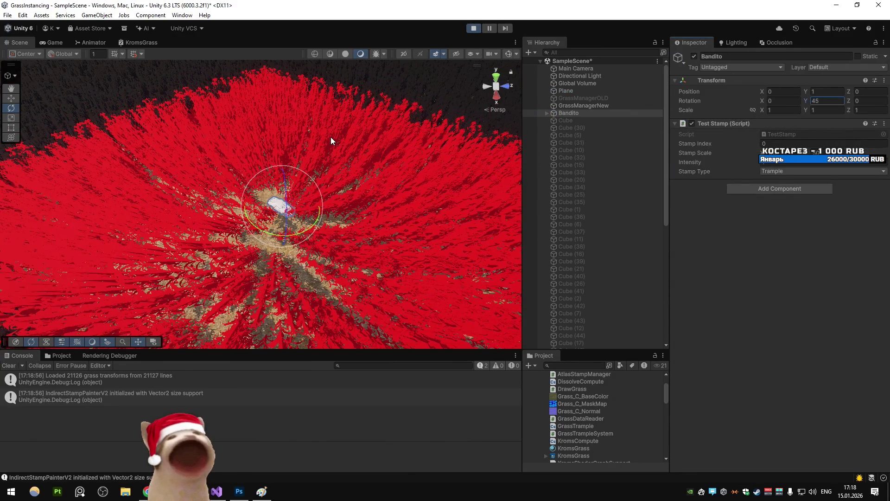
click(49, 41)
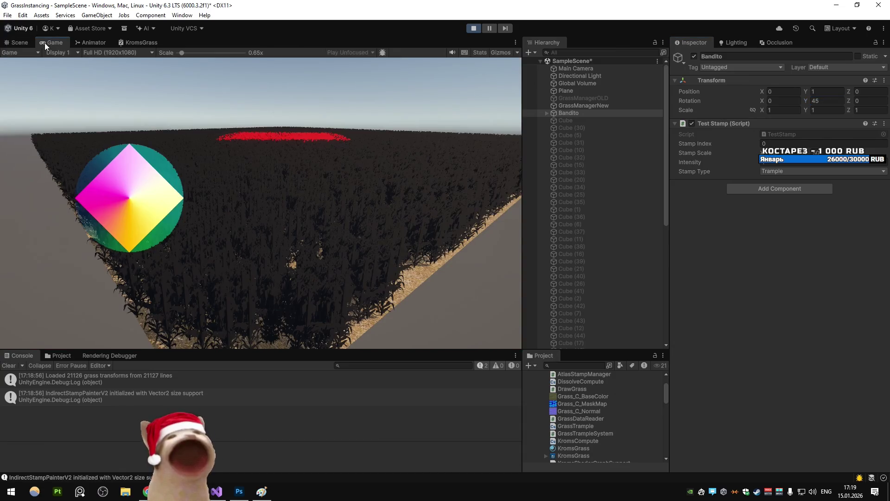
click(16, 43)
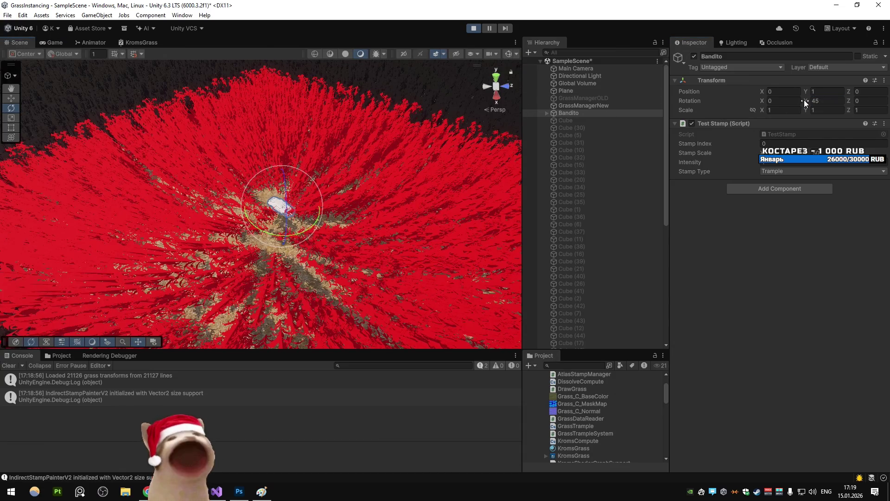
drag(804, 99, 438, 107)
click(473, 30)
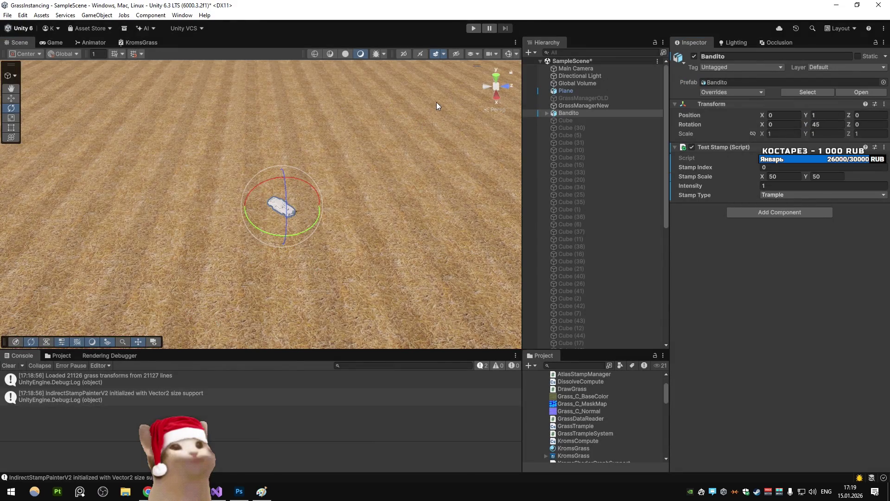
- Start Play and rotate Bandito around Y from about 57° onward
click(473, 29)
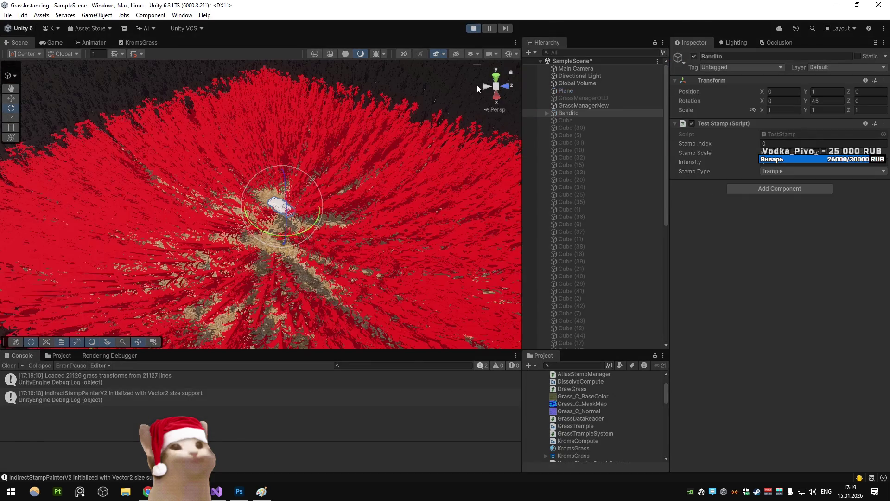
mouse_move(805, 99)
mouse_down()
mouse_move(197, 149)
mouse_move(680, 146)
mouse_move(833, 99)
mouse_move(430, 129)
mouse_move(464, 135)
mouse_up()
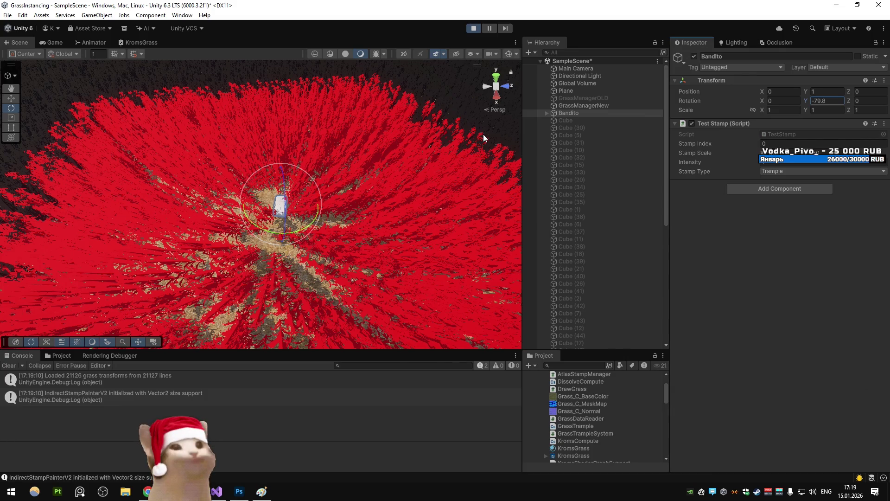
mouse_move(807, 100)
mouse_down()
mouse_move(881, 106)
mouse_move(312, 135)
mouse_move(775, 170)
mouse_up()
drag(583, 176, 611, 163)
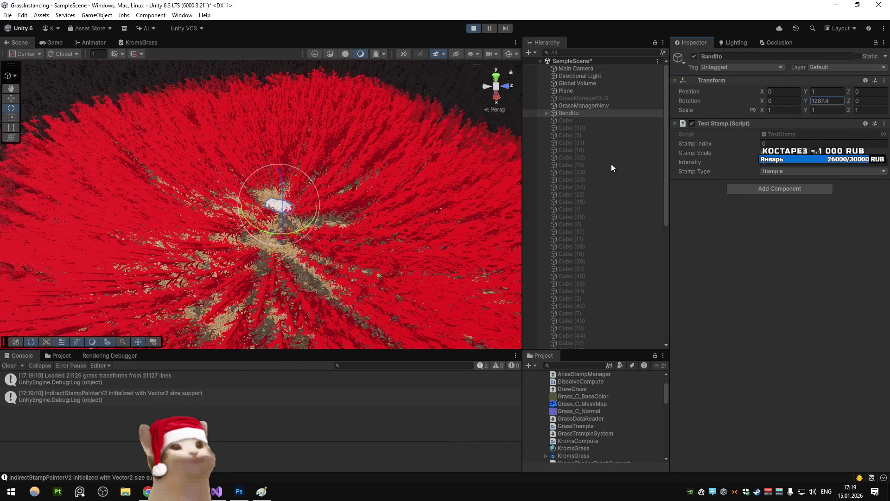
- Move Bandito across the grass, spin it to a new Y angle, and select the KromsWheat material
key(w)
mouse_move(279, 214)
mouse_down()
mouse_move(85, 170)
mouse_move(354, 92)
mouse_move(417, 153)
mouse_move(115, 165)
mouse_move(373, 81)
mouse_move(254, 191)
mouse_up()
mouse_move(806, 99)
mouse_down()
mouse_move(310, 145)
mouse_move(460, 152)
mouse_move(339, 163)
mouse_up()
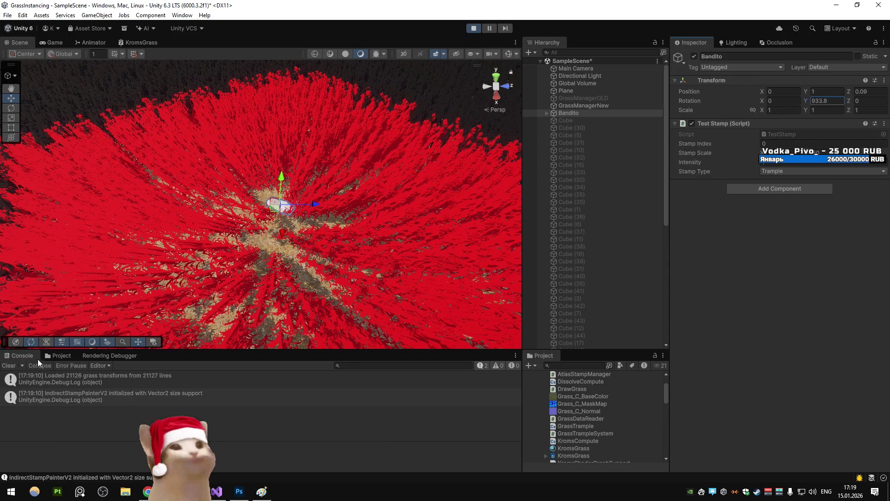
click(58, 355)
click(218, 444)
- Scroll the KromsWheat material settings down to TrampleTex and Debug, restarting Play mode
scroll(593, 301, down, 8)
scroll(725, 265, down, 3)
scroll(725, 265, down, 3)
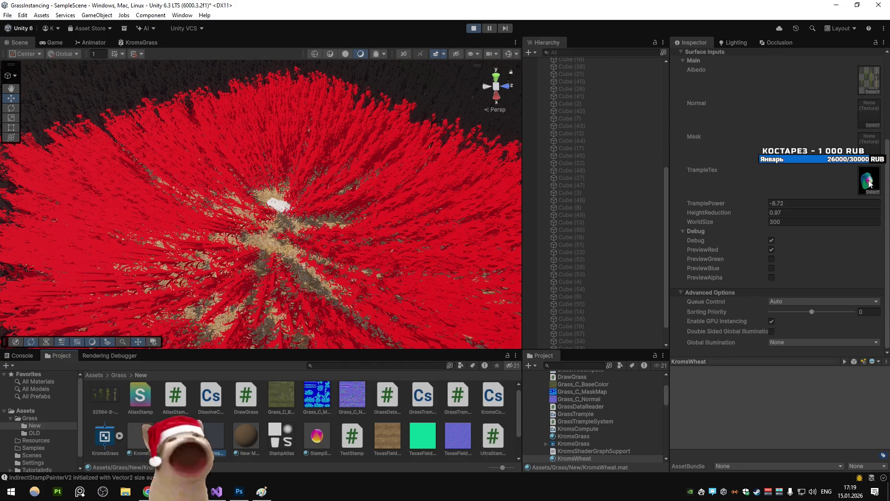
click(472, 29)
click(471, 28)
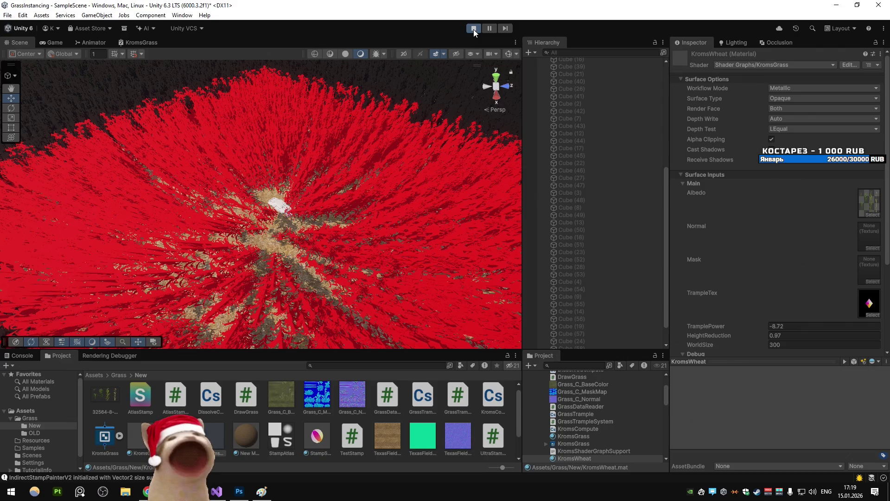
scroll(752, 210, down, 5)
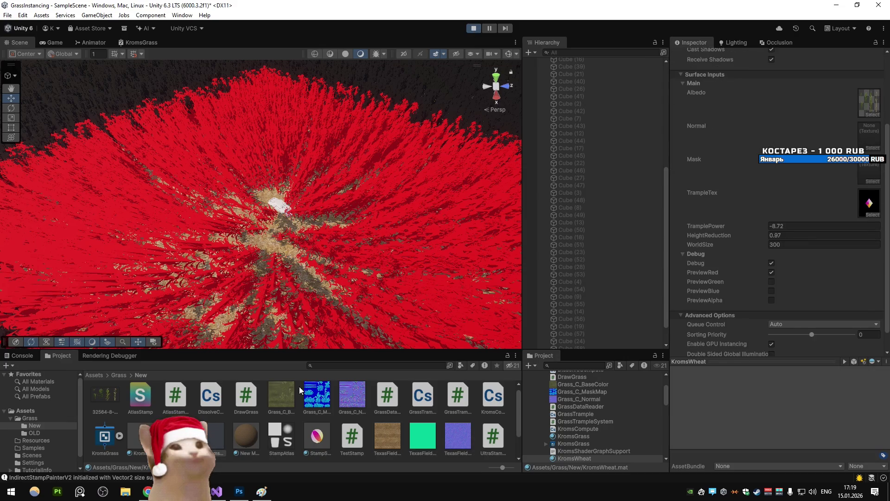
- Check C: and D: disk activity on Task Manager's Performance page, then close it
key(ctrl+shift+Escape)
click(339, 114)
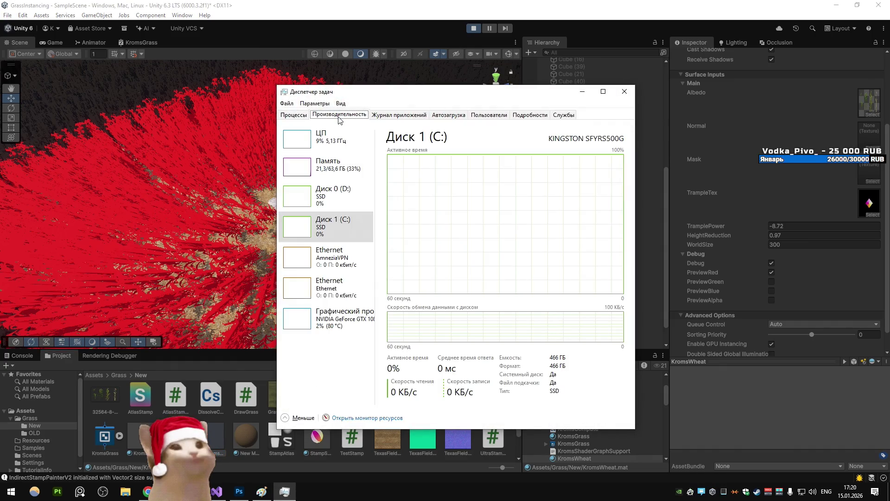
click(332, 197)
click(331, 226)
click(624, 92)
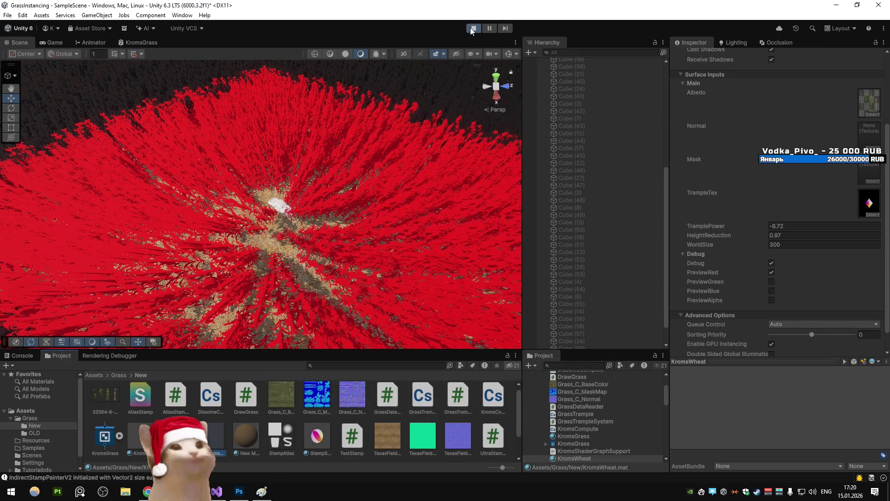
- Restart Play, select Bandito and rotate it on the grass with the Rotate tool
click(472, 28)
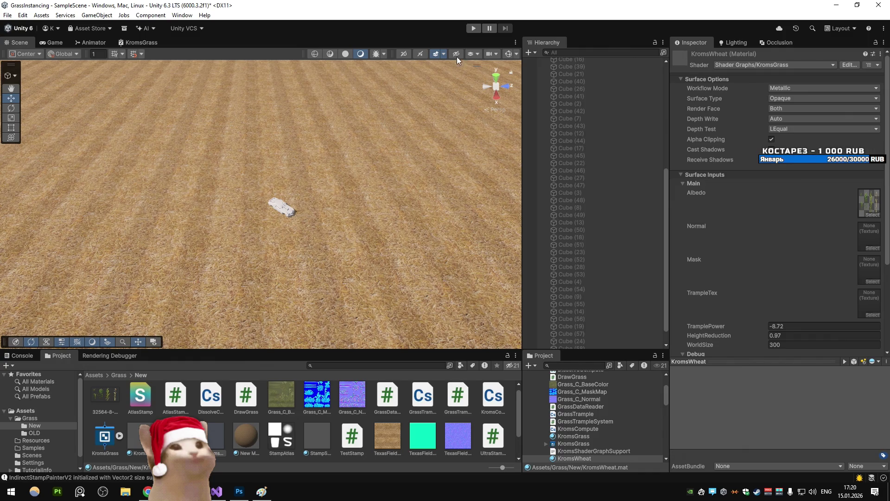
click(474, 27)
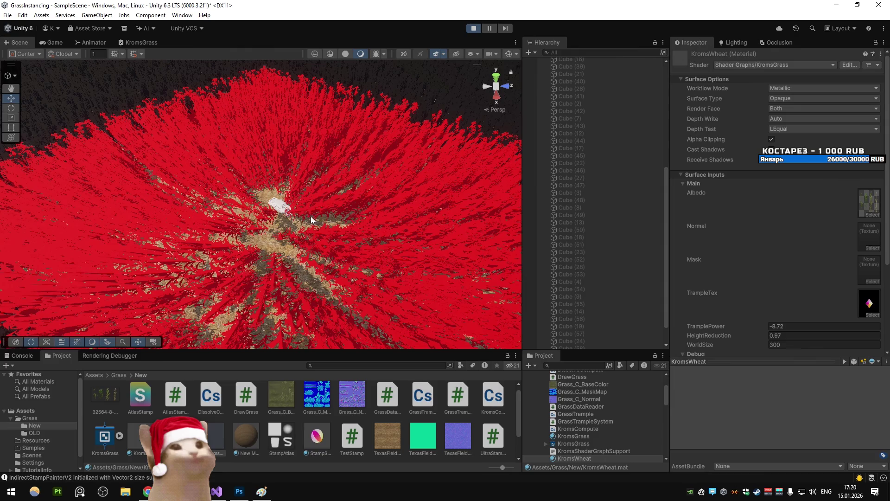
scroll(574, 126, up, 10)
click(570, 113)
key(e)
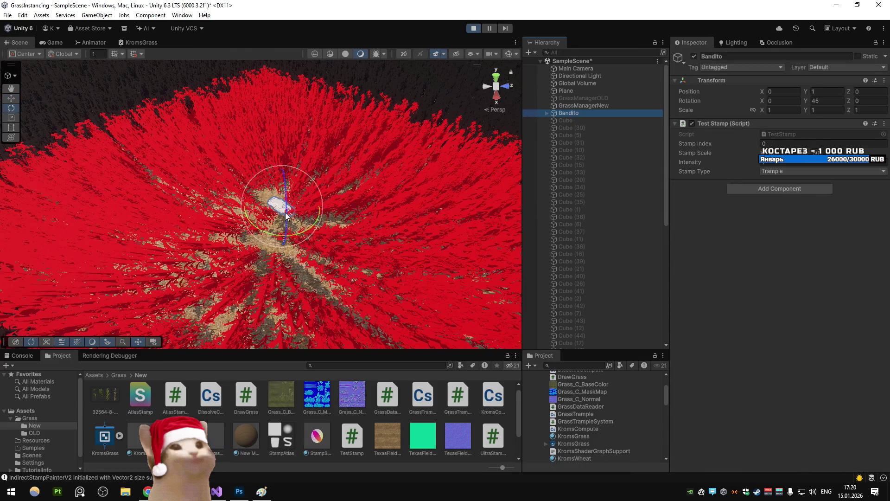
mouse_move(277, 239)
mouse_down()
mouse_move(132, 227)
mouse_move(387, 228)
mouse_move(199, 237)
mouse_move(268, 241)
mouse_move(139, 250)
mouse_move(233, 258)
mouse_move(15, 270)
mouse_move(253, 259)
mouse_move(122, 227)
mouse_up()
- Reselect Bandito and rotate it around its vertical axis, checking through the game camera
click(399, 238)
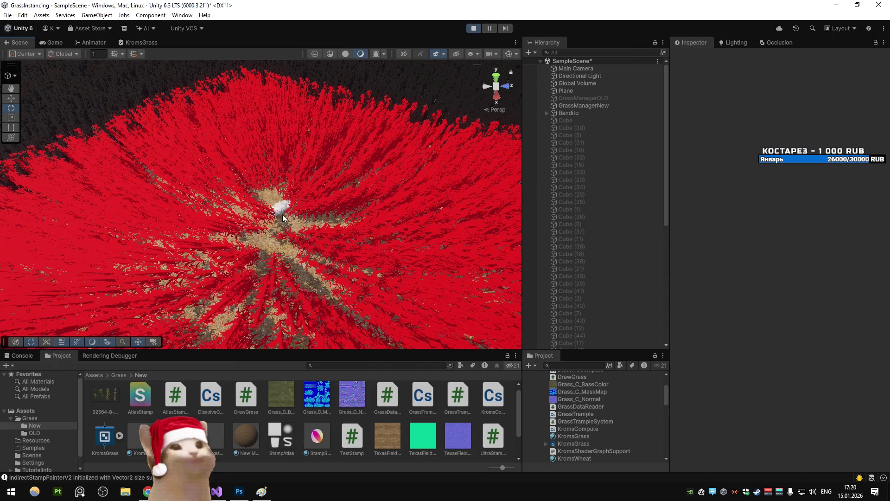
click(282, 214)
click(568, 113)
mouse_move(255, 235)
mouse_down()
mouse_move(716, 280)
mouse_move(513, 288)
mouse_move(278, 204)
mouse_move(664, 135)
mouse_move(288, 199)
mouse_move(699, 182)
mouse_up()
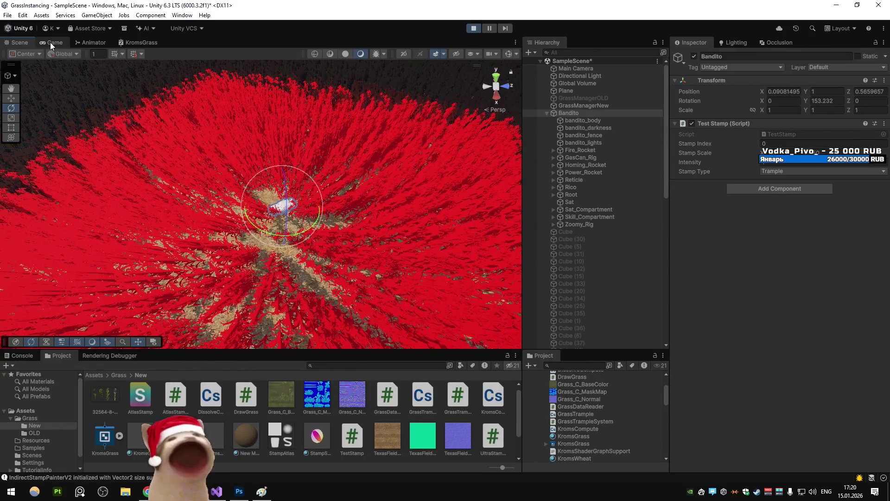
click(54, 42)
click(19, 43)
- Turn Bandito to about 130°, then 56° and -170°, checking the game view
drag(284, 199, 218, 231)
click(54, 42)
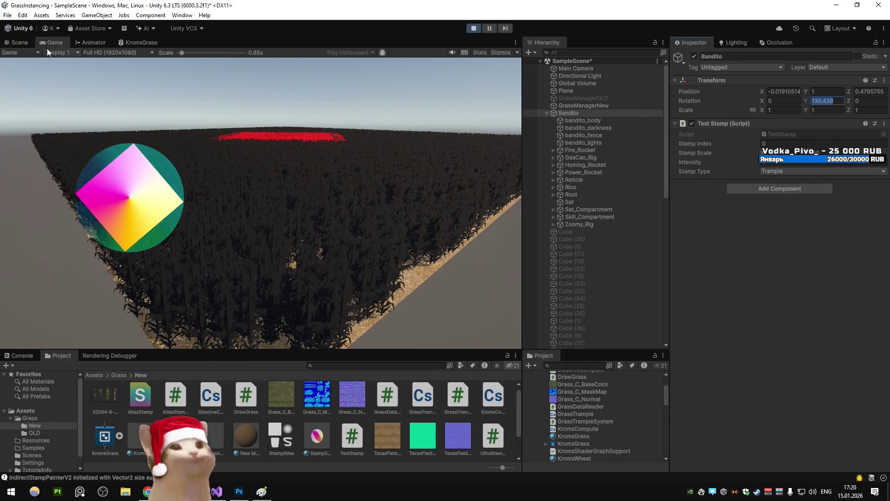
key(ctrl+1)
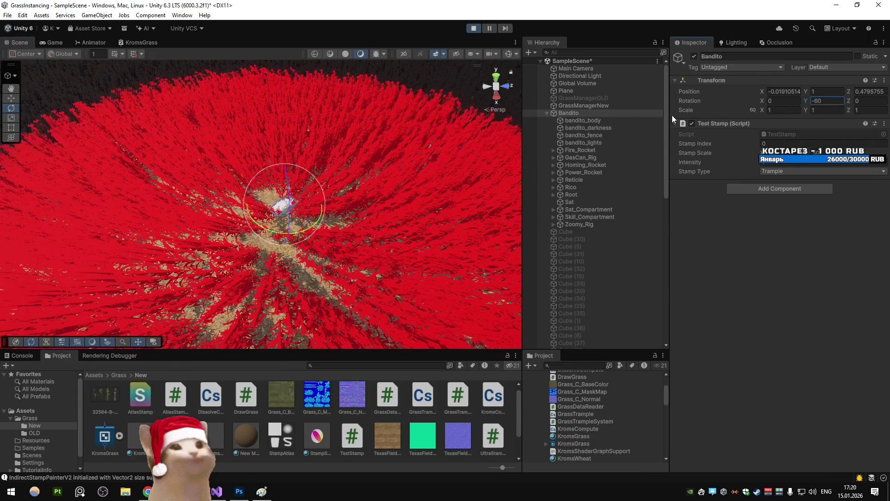
mouse_move(329, 226)
mouse_down()
mouse_move(366, 232)
mouse_move(391, 219)
mouse_up()
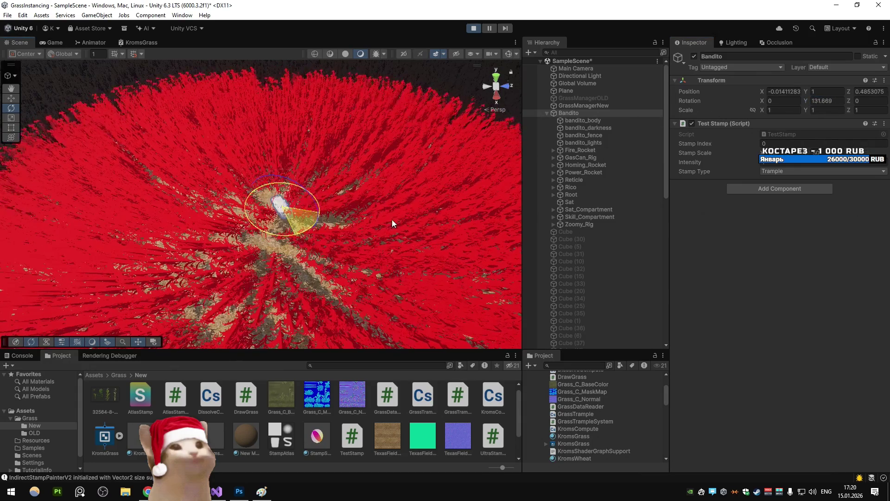
mouse_move(800, 102)
mouse_down()
mouse_move(400, 135)
mouse_move(409, 121)
mouse_up()
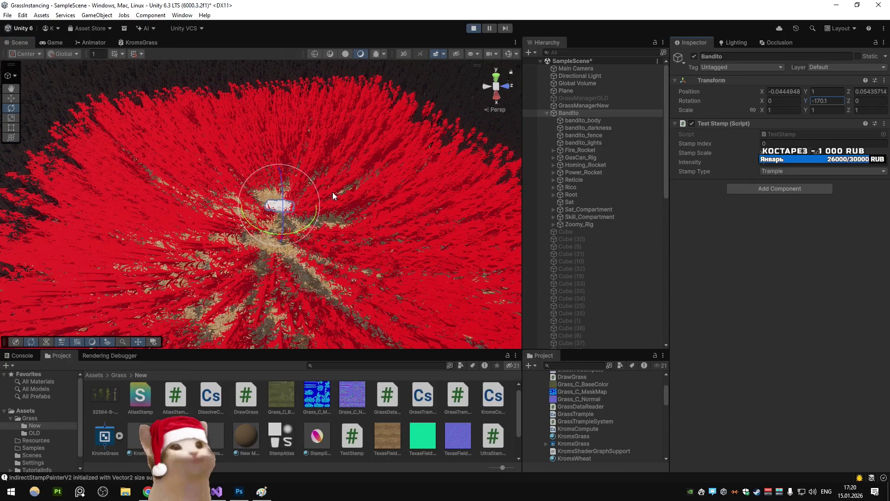
- Keep rotating Bandito through about -300° and -210° to roughly -470°
mouse_move(293, 242)
mouse_down()
mouse_move(358, 201)
mouse_move(171, 219)
mouse_up()
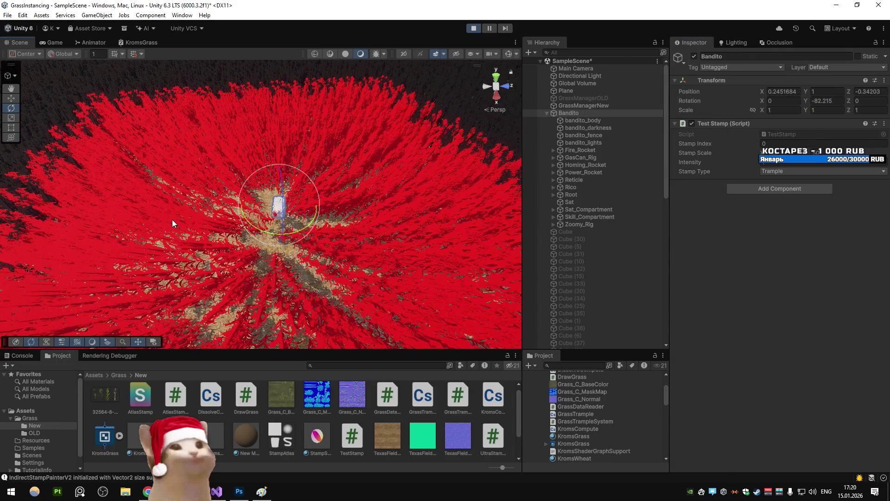
mouse_move(299, 238)
mouse_down()
mouse_move(271, 241)
mouse_move(408, 228)
mouse_up()
mouse_move(807, 98)
mouse_down()
mouse_move(573, 144)
mouse_move(649, 162)
mouse_up()
mouse_move(317, 243)
mouse_down()
mouse_move(367, 206)
mouse_move(185, 252)
mouse_up()
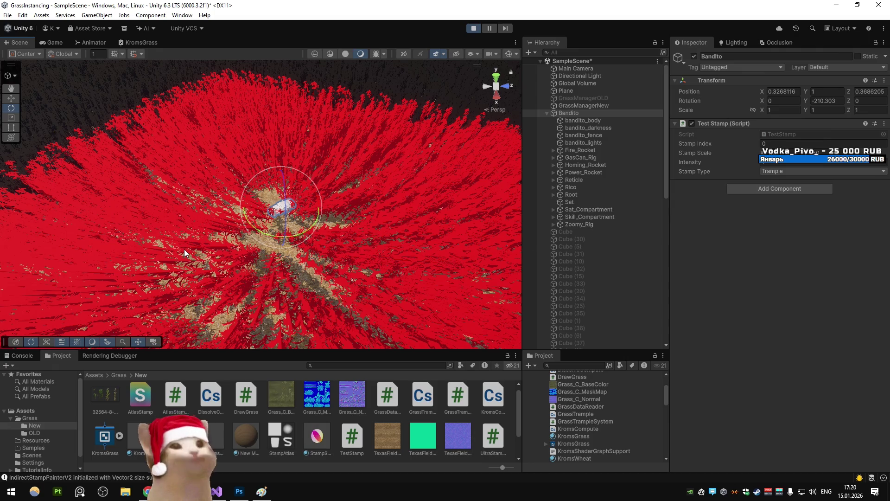
mouse_move(271, 239)
mouse_down()
mouse_move(802, 125)
mouse_move(460, 143)
mouse_move(516, 173)
mouse_move(511, 189)
mouse_move(403, 172)
mouse_up()
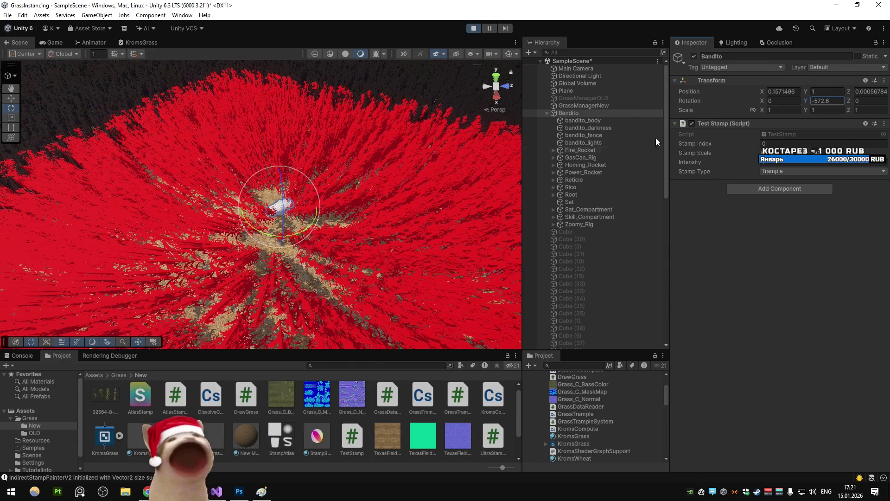
mouse_move(286, 233)
mouse_down()
mouse_move(406, 213)
mouse_move(166, 221)
mouse_move(260, 232)
mouse_up()
- Enter -640 as Bandito's Rotation Y, then spin to about -1059° and back to -600°
click(827, 101)
text(-640)
mouse_move(805, 101)
mouse_down()
mouse_move(427, 145)
mouse_move(368, 158)
mouse_move(357, 169)
mouse_move(536, 172)
mouse_up()
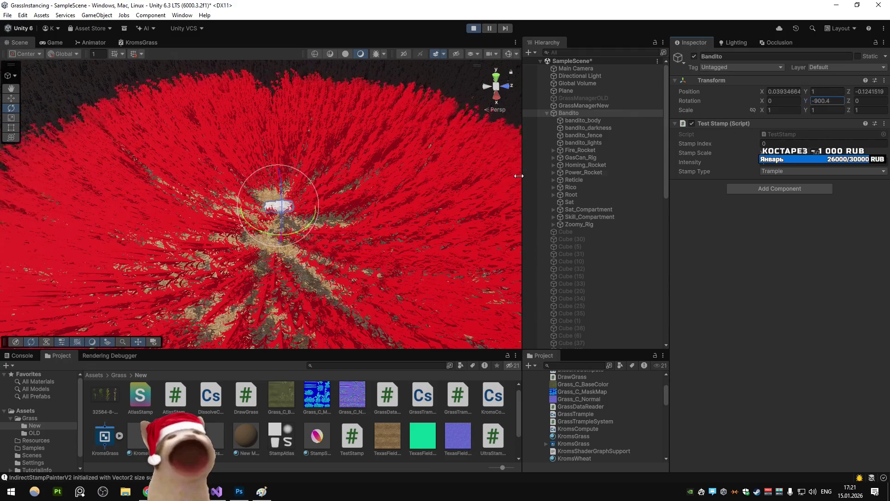
mouse_move(308, 231)
mouse_down()
mouse_move(261, 239)
mouse_move(331, 248)
mouse_move(319, 191)
mouse_up()
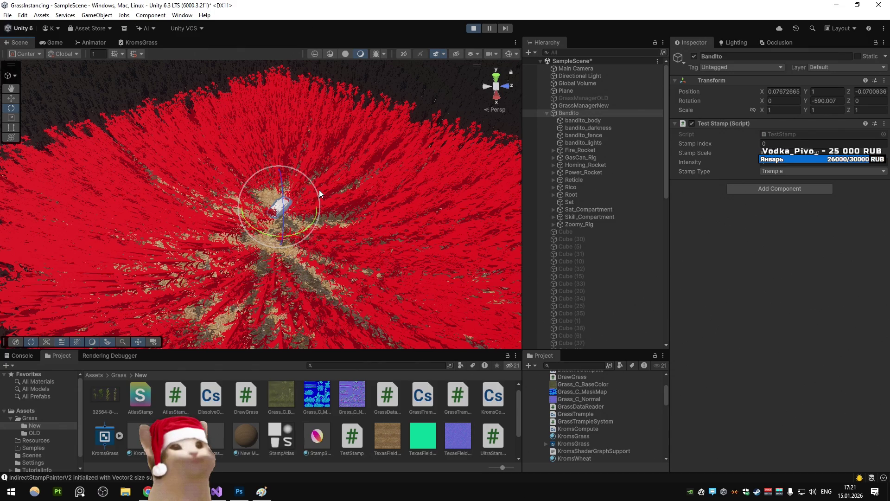
- Stop Play and switch to AtlasStampManager.cs in Visual Studio
click(472, 29)
click(216, 491)
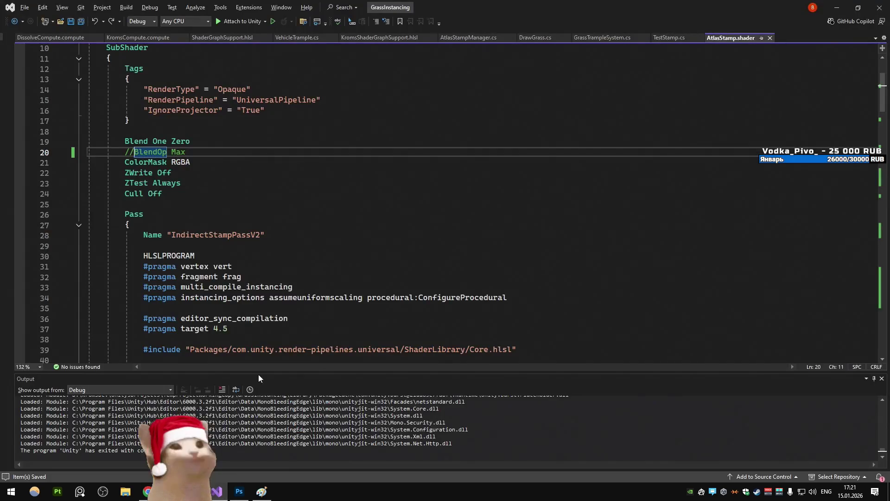
click(458, 37)
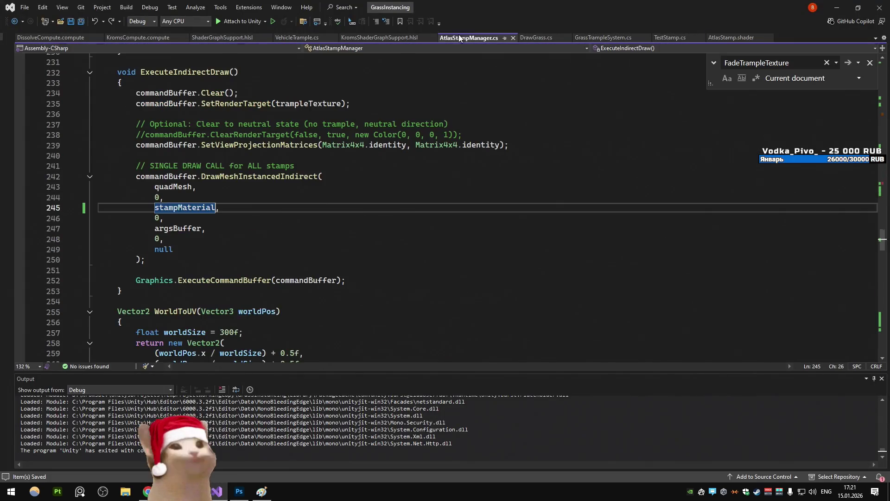
scroll(306, 232, down, 15)
scroll(306, 232, up, 12)
scroll(306, 232, up, 5)
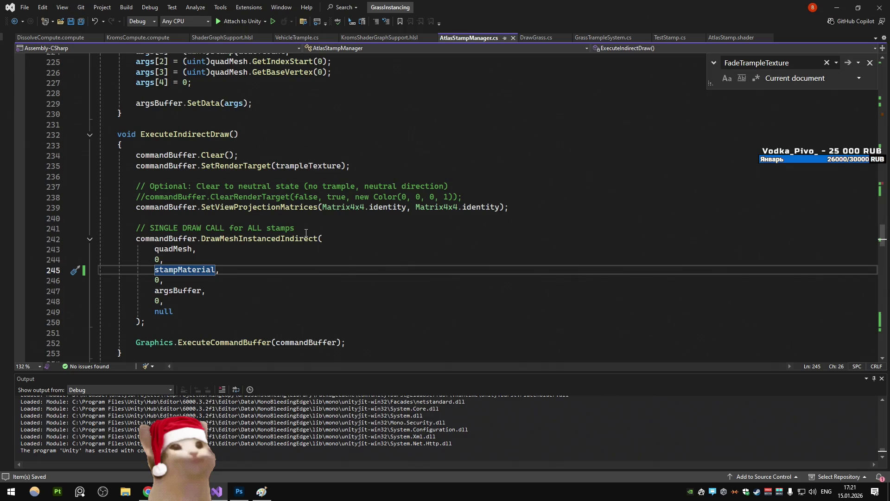
- Search members for 'init' and go to the InitializeRenderTexture definition
key(alt+backslash)
text(init)
key(Return)
scroll(326, 220, down, 15)
scroll(327, 220, up, 4)
scroll(327, 220, up, 12)
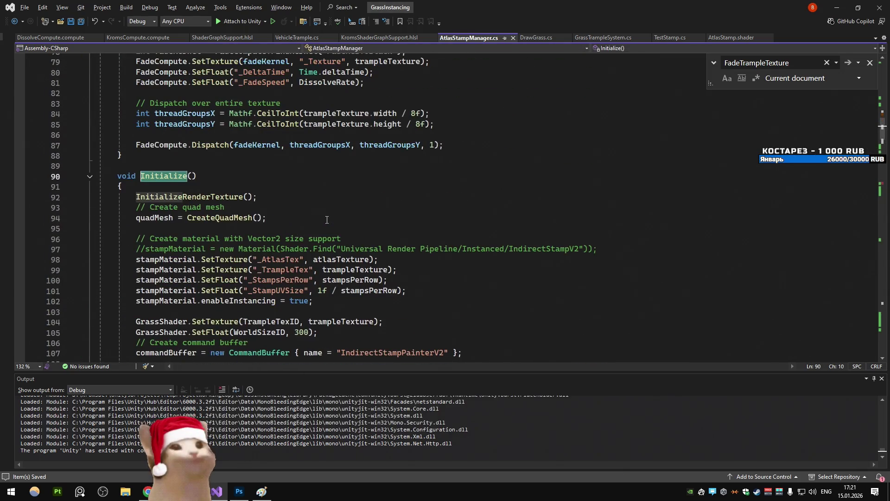
ctrl+click(189, 197)
- Change the render texture width from 1024 to 256, save, and return to Unity
double_click(306, 241)
text(256)
key(ctrl+s)
key(alt+Tab)
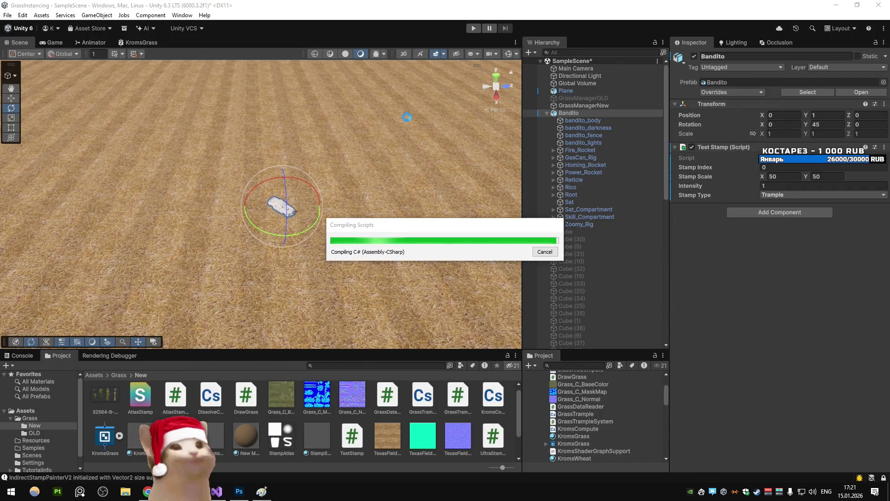
- Play-test the 256 resolution, shrinking the stamp scale and comparing game and scene views
click(477, 29)
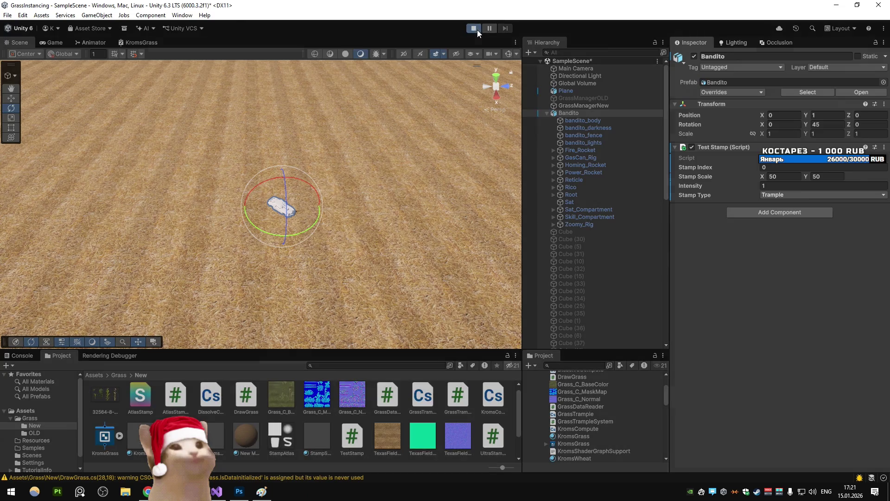
click(54, 43)
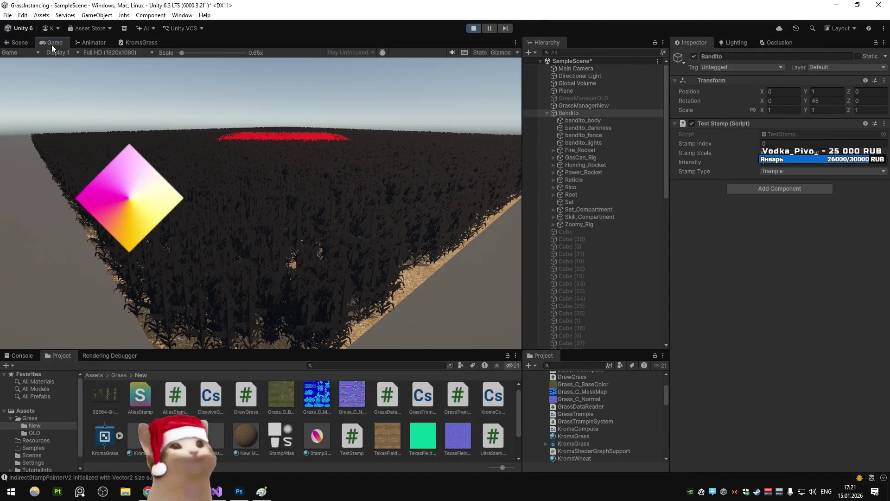
click(24, 41)
drag(737, 153, 743, 161)
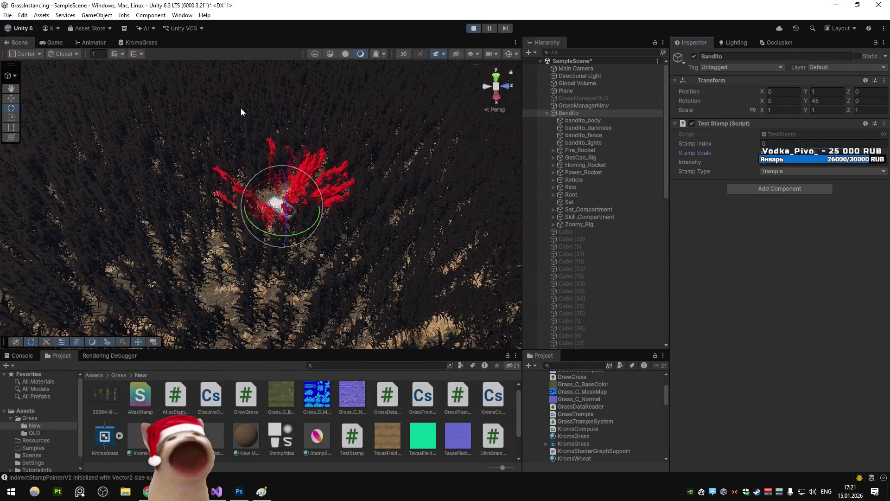
click(45, 42)
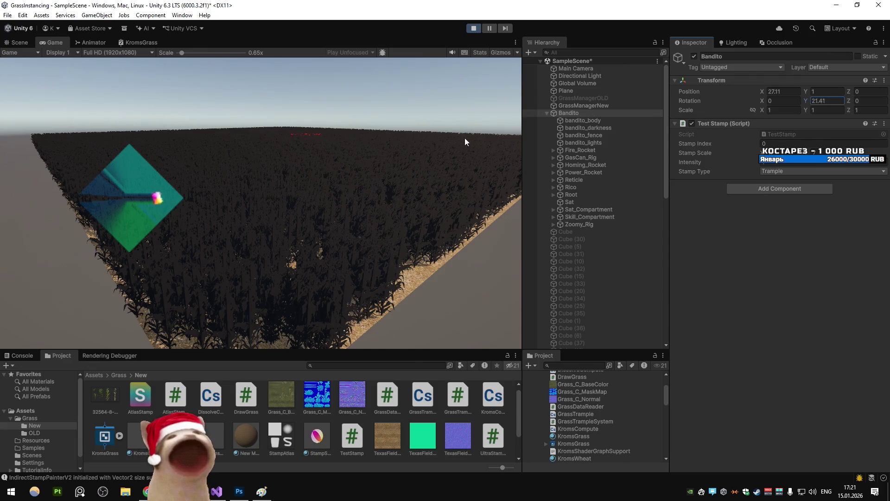
click(19, 43)
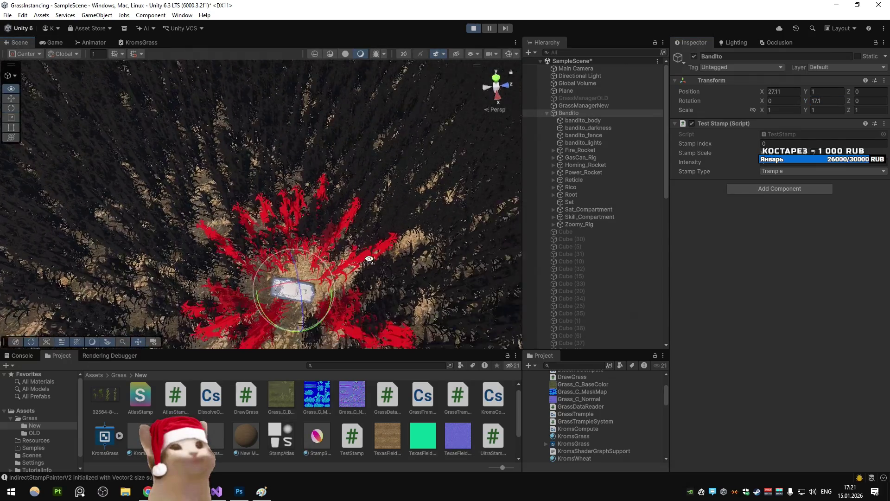
- Rotate and move Bandito across the grass with the gizmos, then stop Play
drag(281, 231, 777, 112)
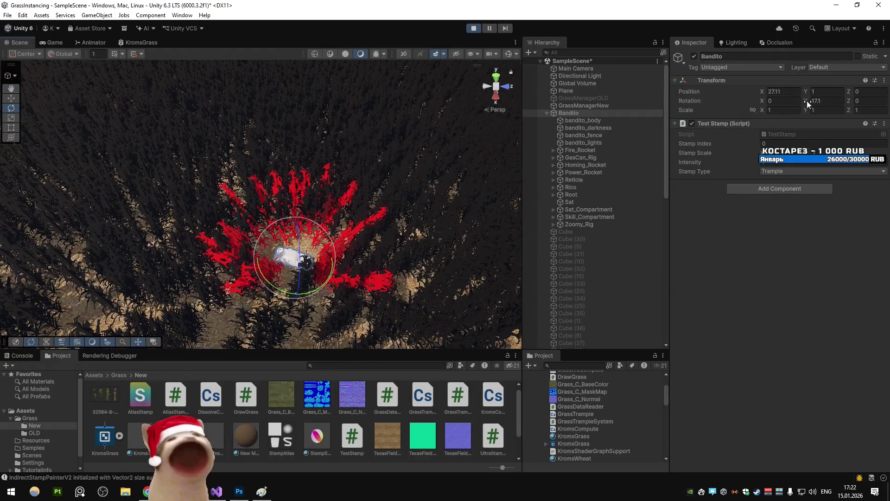
key(e)
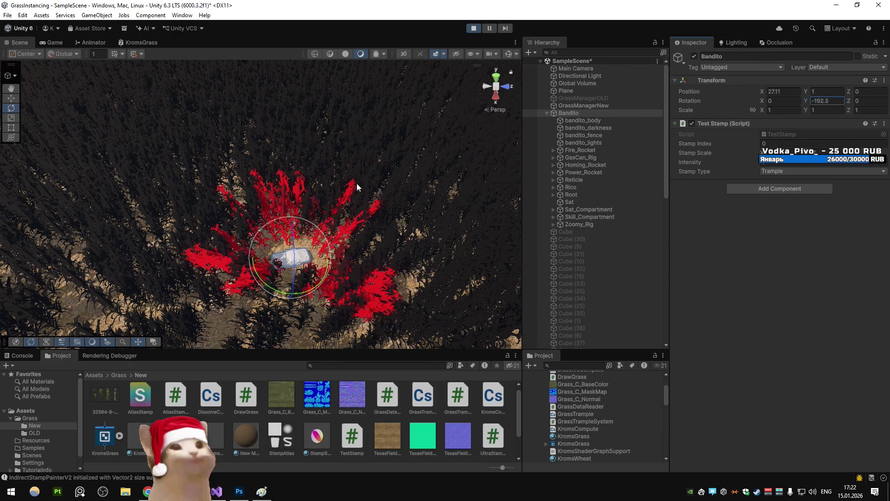
key(w)
mouse_move(290, 256)
mouse_down()
mouse_move(198, 189)
mouse_move(195, 139)
mouse_move(119, 102)
mouse_move(103, 76)
mouse_move(246, 218)
mouse_move(325, 253)
mouse_move(249, 205)
mouse_move(124, 101)
mouse_move(324, 265)
mouse_move(296, 229)
mouse_move(153, 116)
mouse_move(198, 189)
mouse_move(321, 266)
mouse_up()
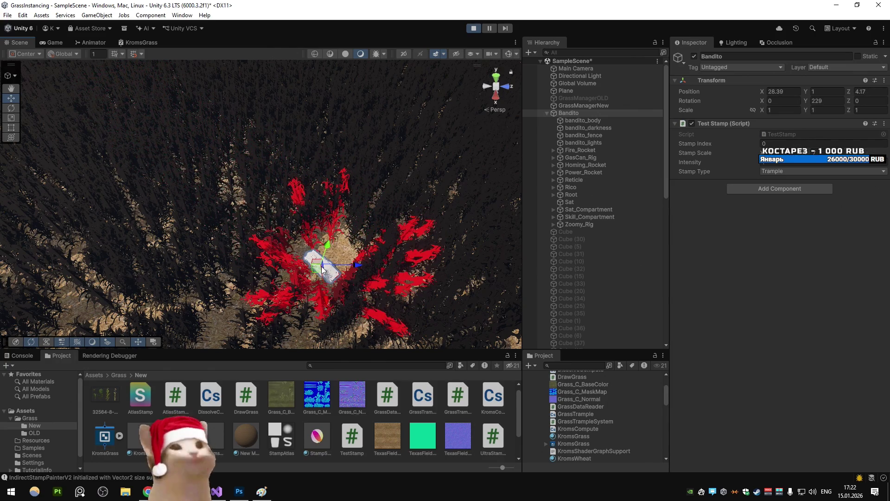
click(478, 28)
- Set the render texture width and height back to 1024 in AtlasStampManager.cs and save
key(alt+Tab)
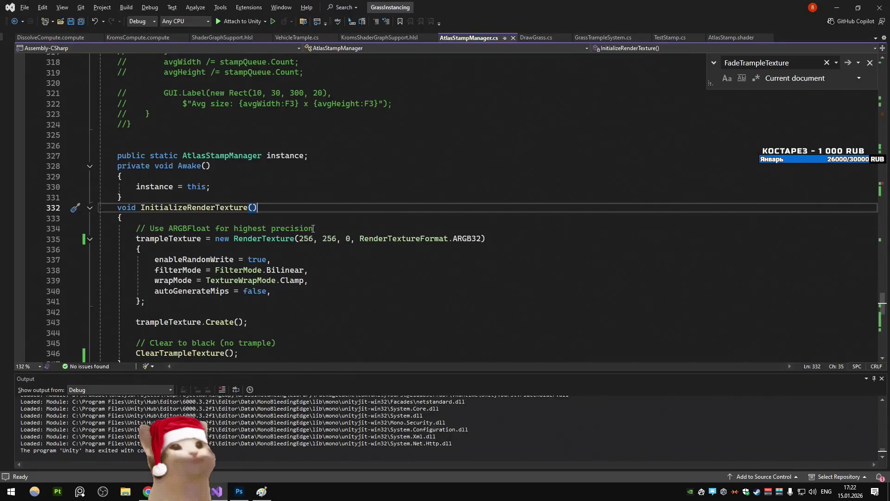
double_click(306, 238)
text(1024)
double_click(329, 238)
text(1024)
key(ctrl+s)
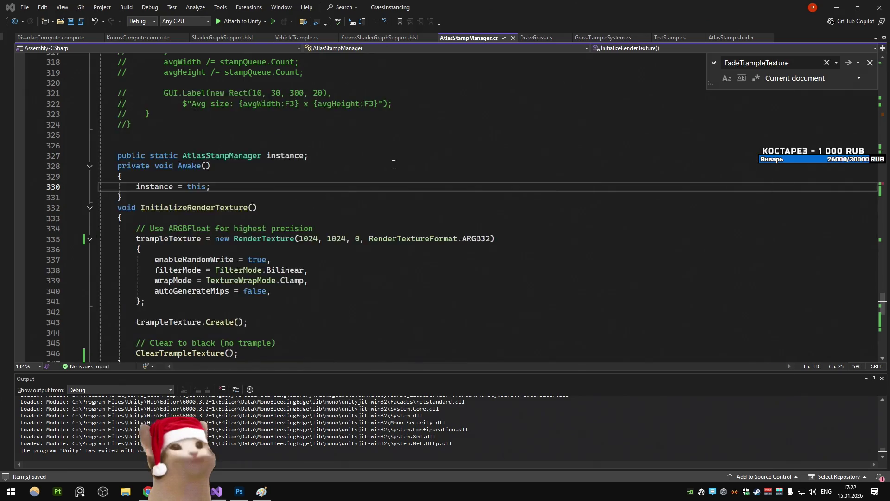
key(alt+Tab)
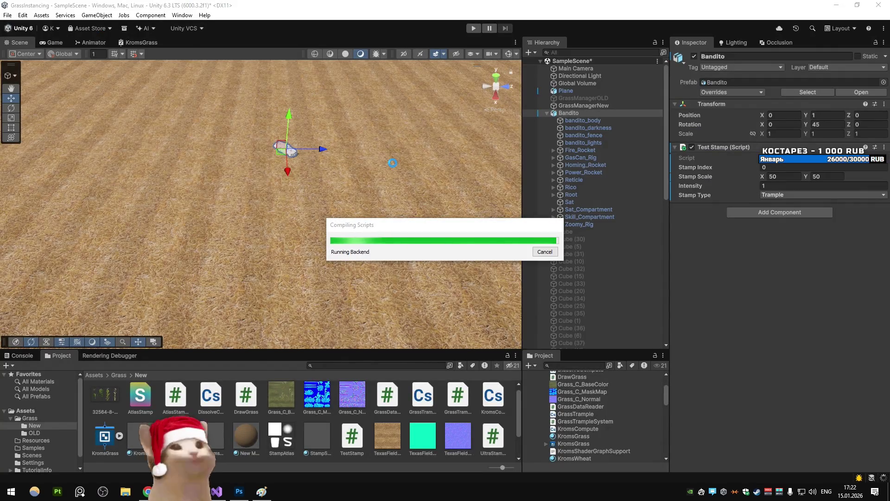
- Start Play at 1024 resolution, drag the stamp across the grass, and frame Bandito
click(473, 29)
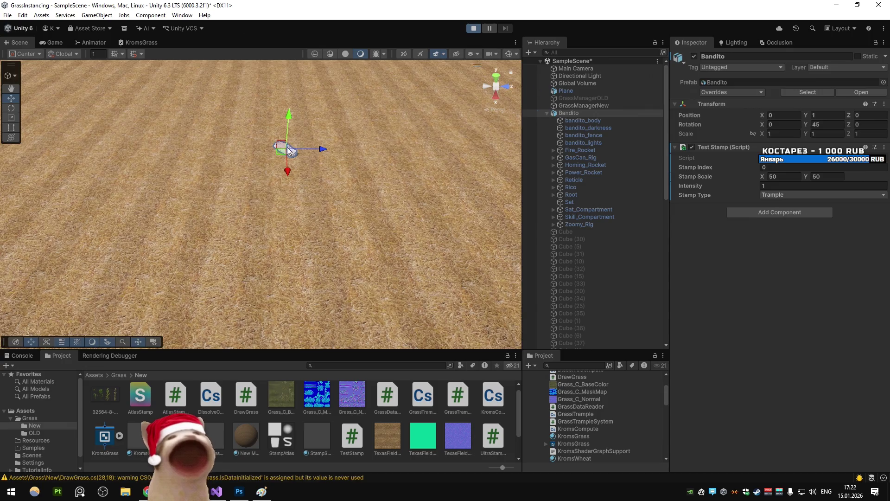
click(283, 161)
drag(282, 157, 279, 219)
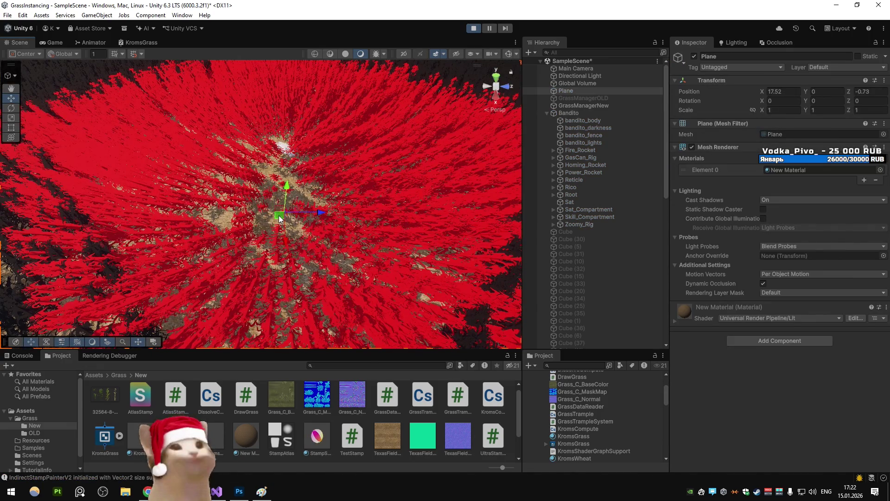
click(569, 113)
key(f)
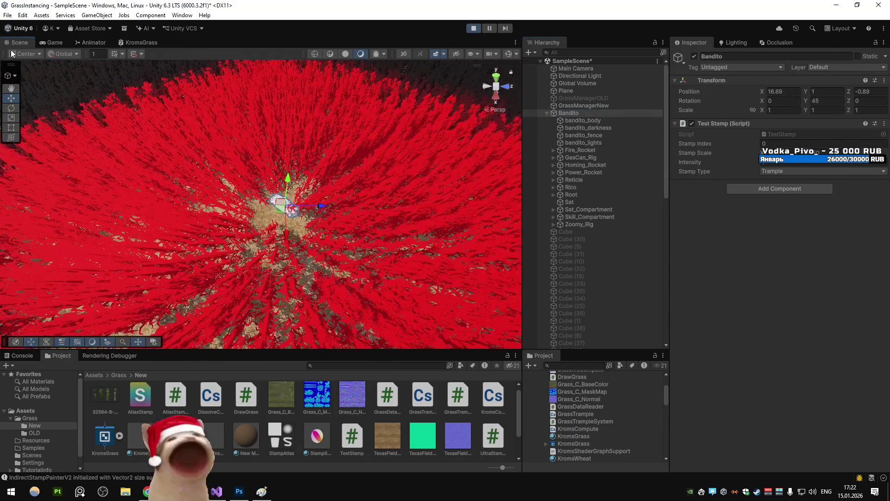
click(52, 42)
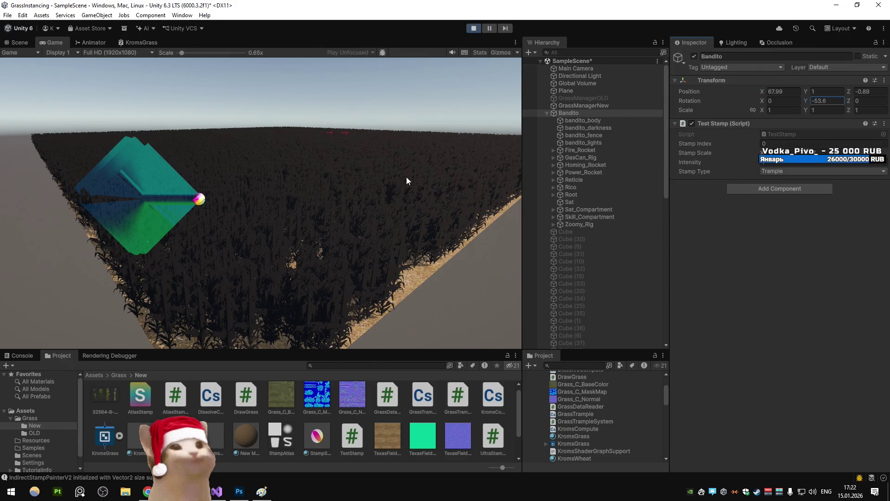
click(18, 43)
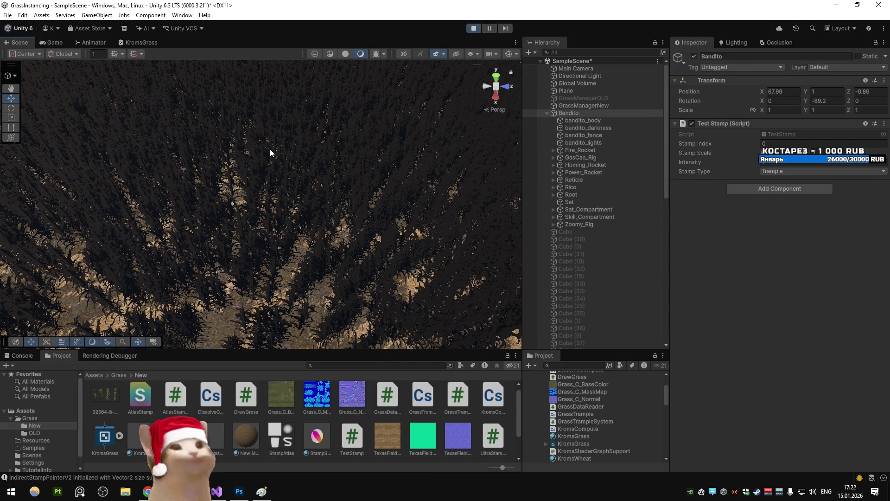
- Orbit the view, scrub Bandito's Rotation Y and Position X, then open Task Manager
mouse_move(201, 151)
mouse_down()
mouse_move(437, 165)
mouse_move(384, 157)
mouse_move(383, 165)
mouse_move(342, 143)
mouse_move(274, 141)
mouse_move(297, 218)
mouse_up()
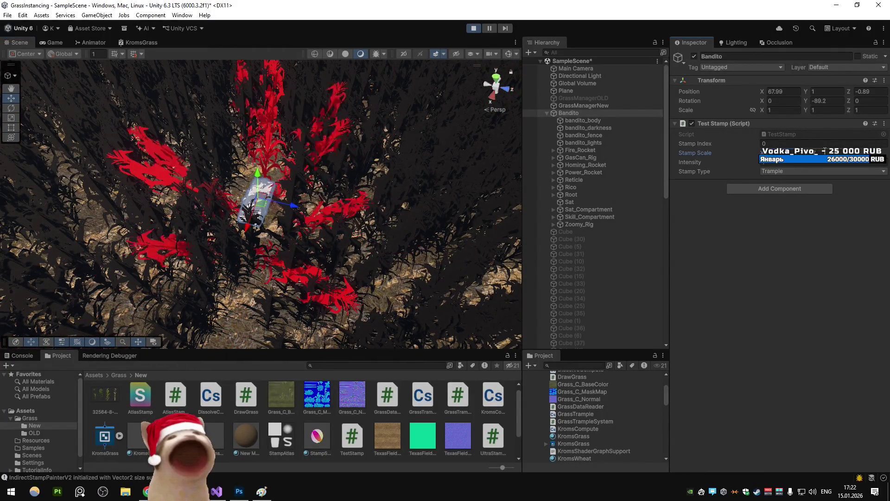
scroll(319, 214, up, 10)
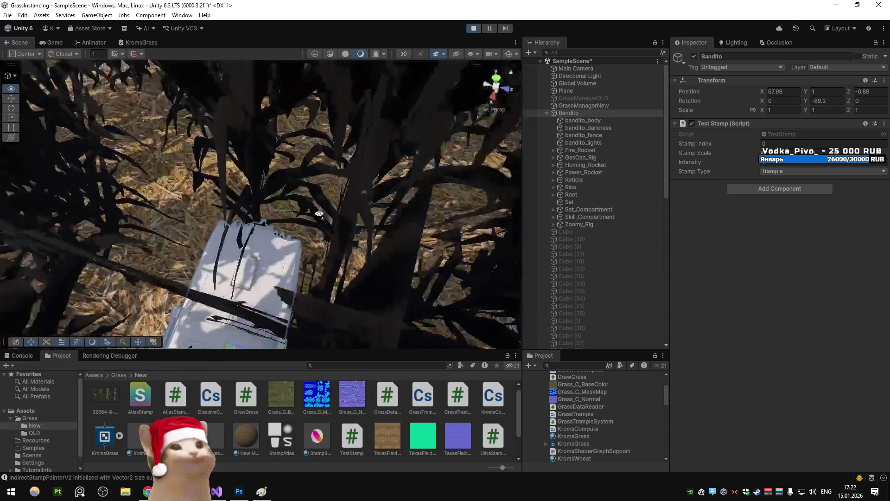
scroll(319, 215, down, 10)
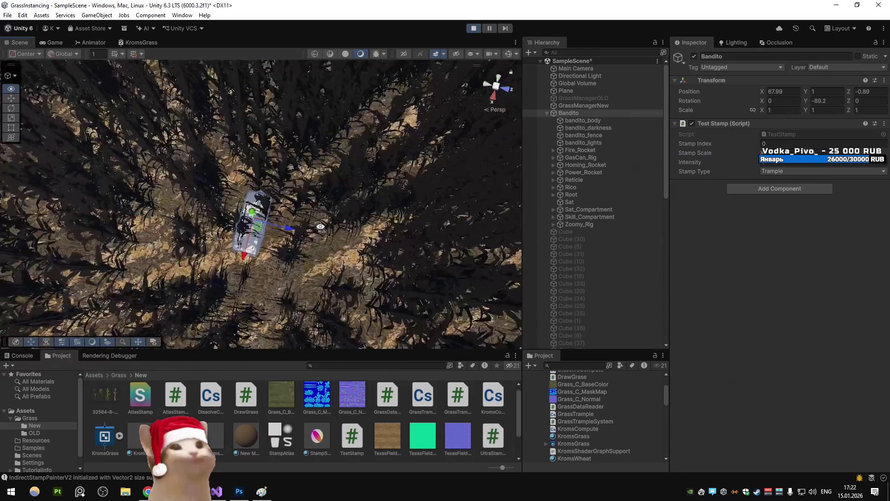
click(54, 43)
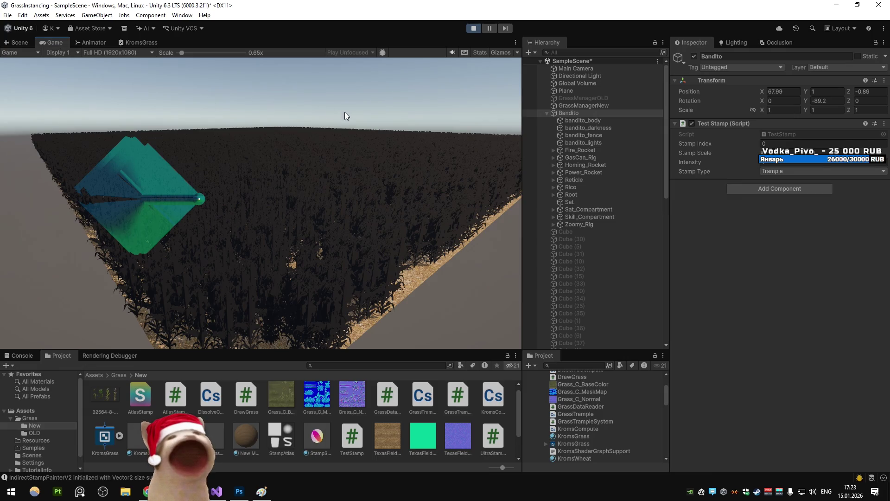
drag(801, 100, 808, 101)
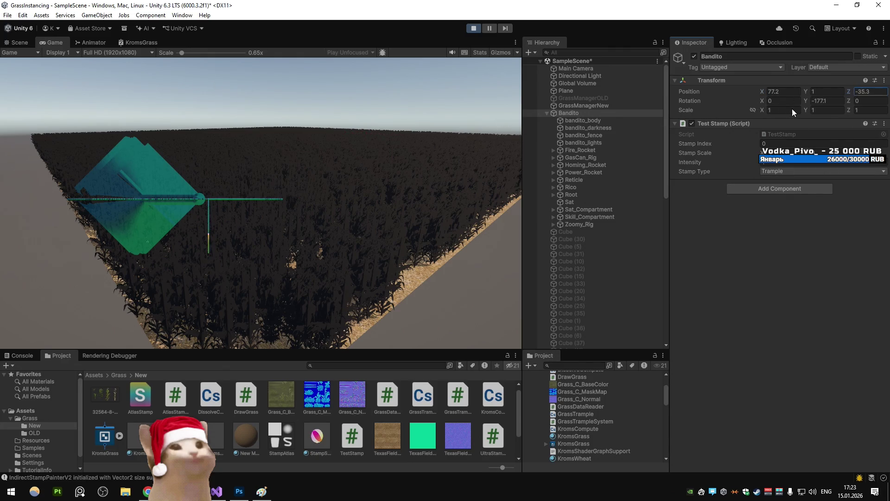
mouse_move(763, 90)
mouse_down()
mouse_move(199, 123)
mouse_move(569, 148)
mouse_move(196, 139)
mouse_up()
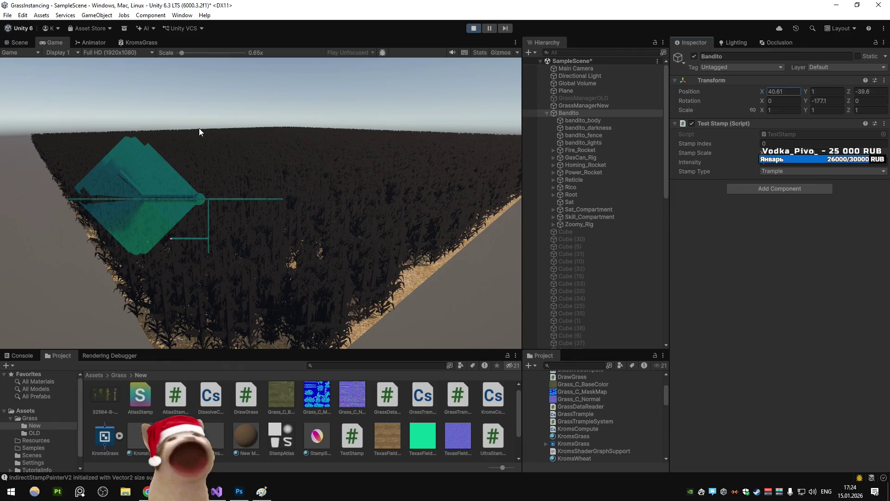
key(ctrl+shift+Escape)
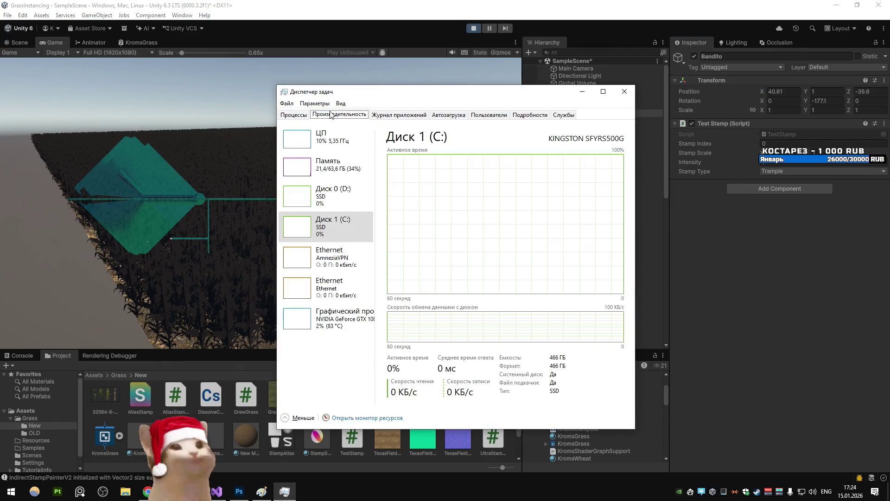
- Close Task Manager and stop Unity's Play mode
click(625, 91)
click(474, 29)
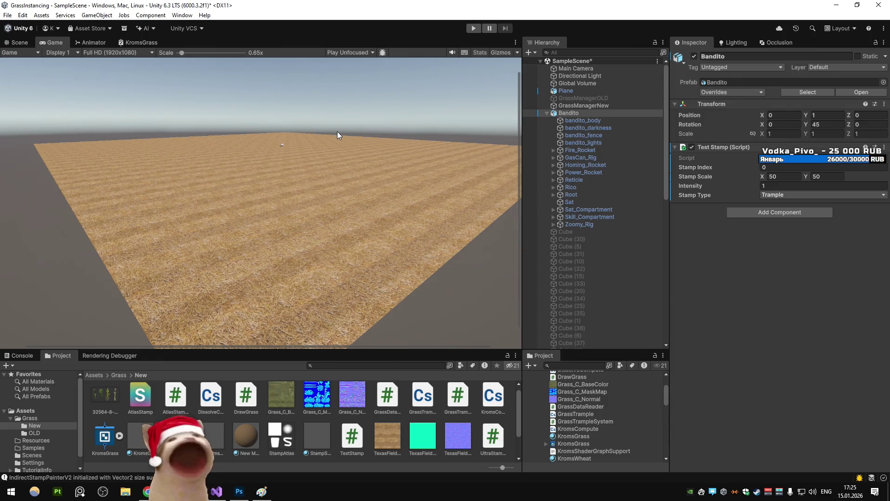
- Briefly run Play, drag the stamp across the grass, then stop Play
click(20, 42)
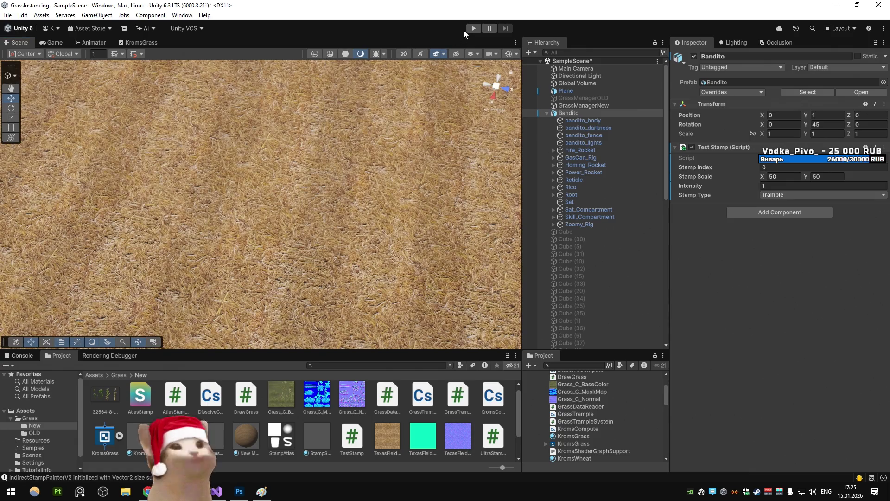
click(473, 28)
scroll(454, 108, down, 10)
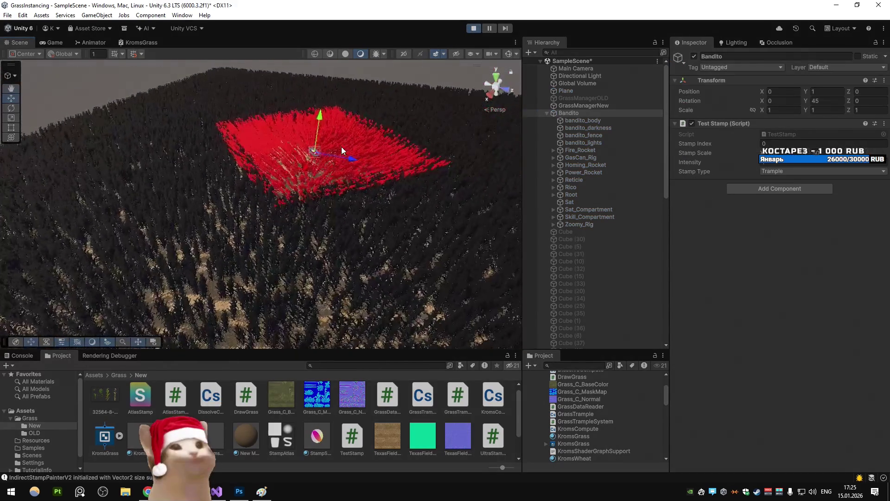
mouse_move(320, 157)
mouse_down()
mouse_move(207, 122)
mouse_move(212, 212)
mouse_up()
click(52, 42)
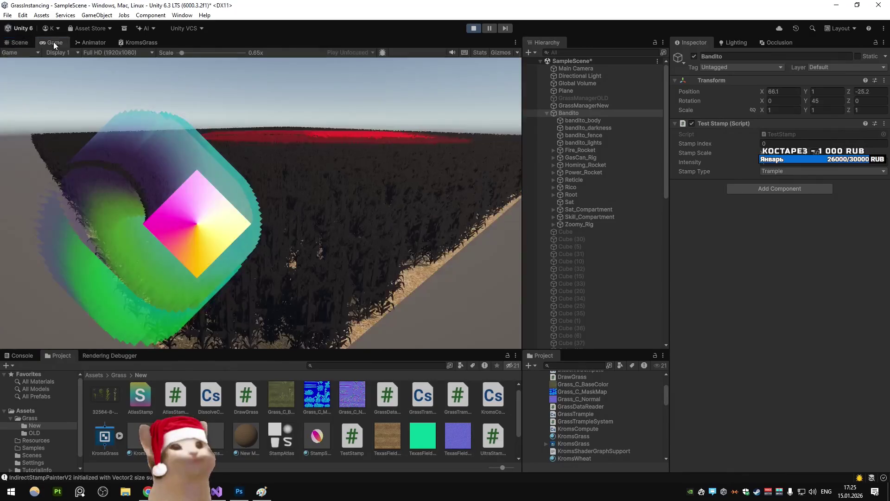
click(473, 29)
- Start File > Build And Run, saving the modified scene
click(7, 15)
click(56, 138)
click(429, 268)
- Launch MSI Afterburner from the Start menu with administrator permission
key(super)
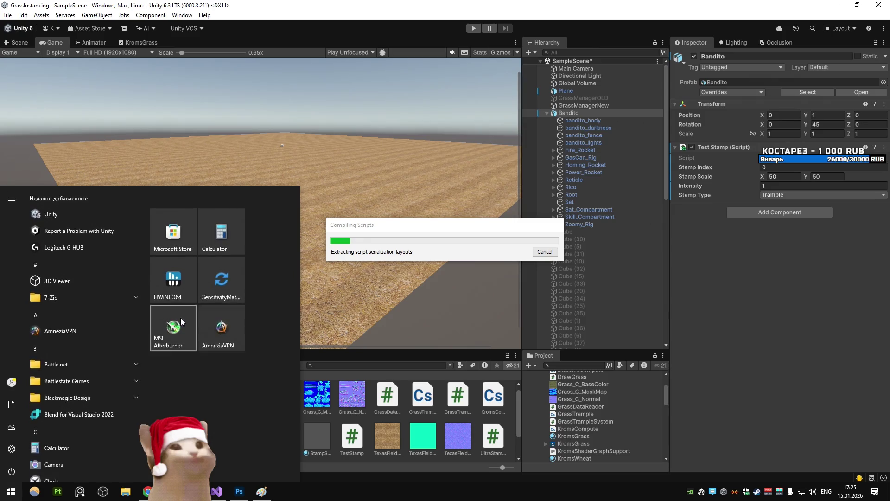
click(182, 318)
click(399, 308)
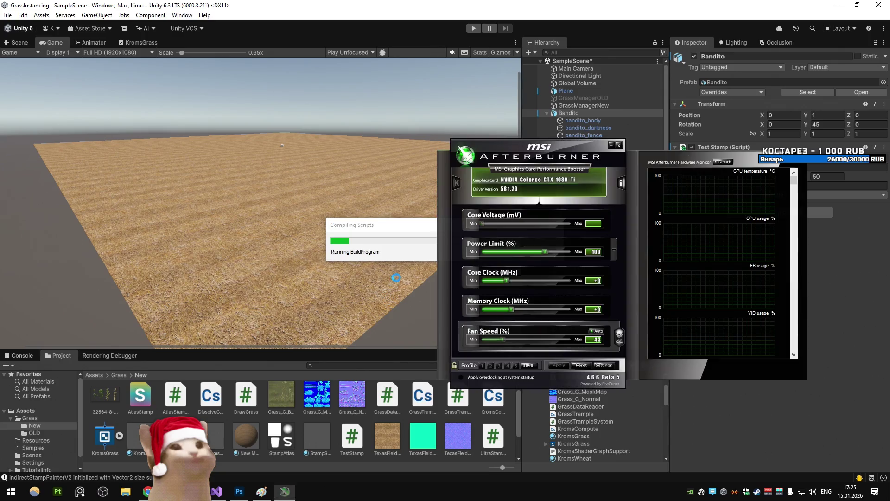
- Hide Afterburner to the tray, run the built player with its overlay, then quit with Alt+F4
click(618, 145)
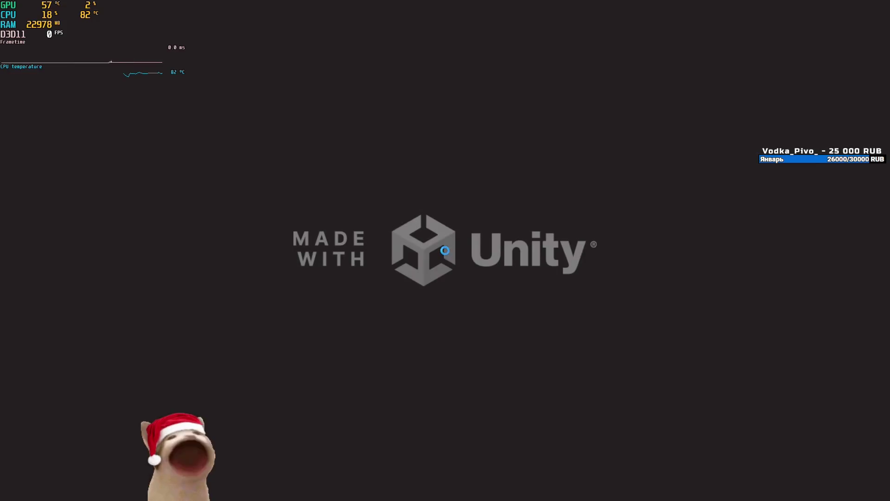
key(alt+F4)
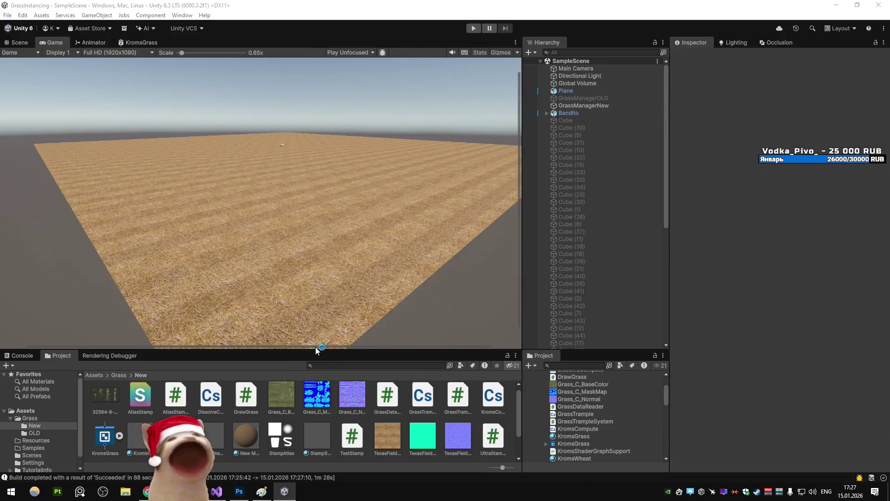
- Close the Unity editor and run the built GrassInstancing player from Visual Studio
click(879, 6)
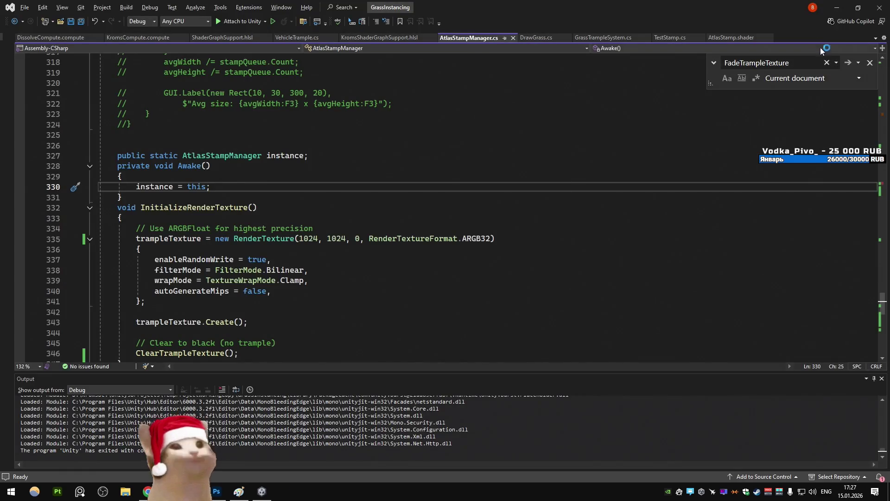
click(838, 4)
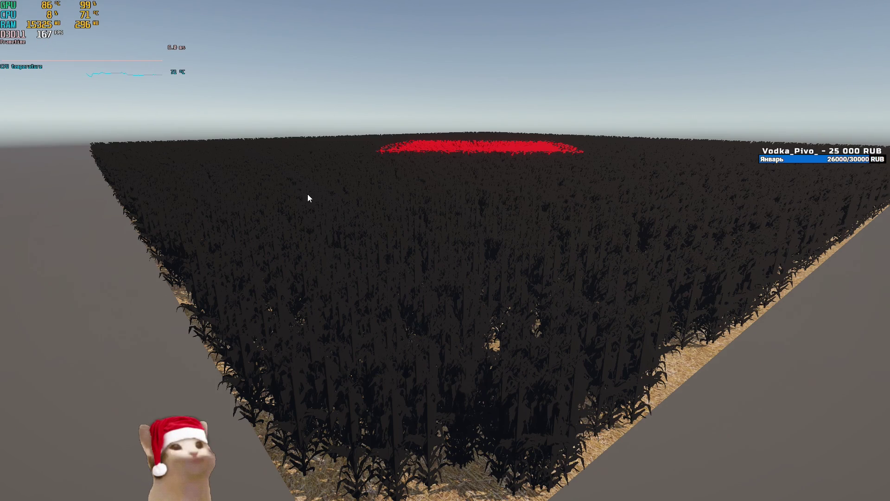
- Leave the GrassInstancing player and browse to D:\Downloads in File Explorer
key(alt+Tab)
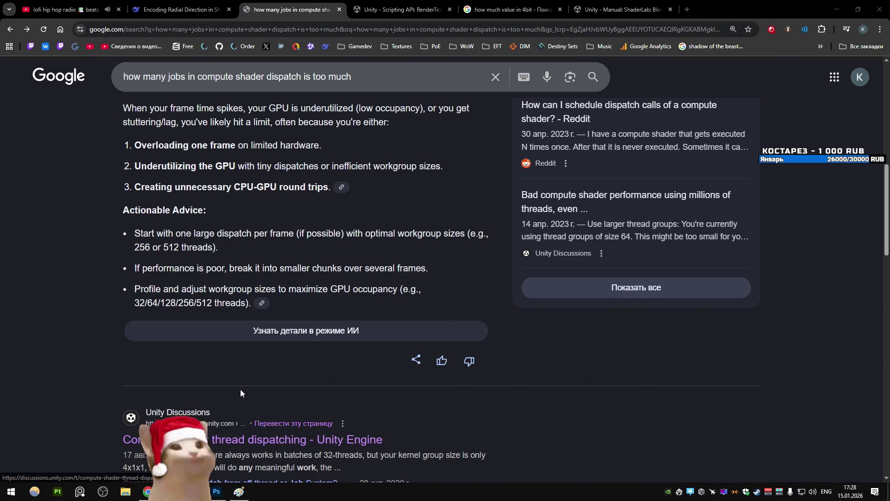
key(super+e)
double_click(478, 185)
double_click(402, 182)
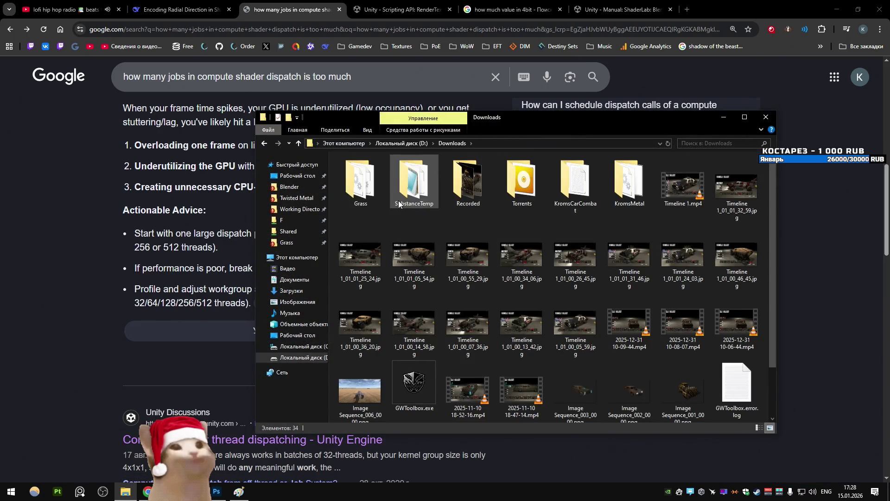
- Open the D:\Downloads\Grass build folder beside the Afterburner hardware monitor and open Afterburner Settings
double_click(361, 181)
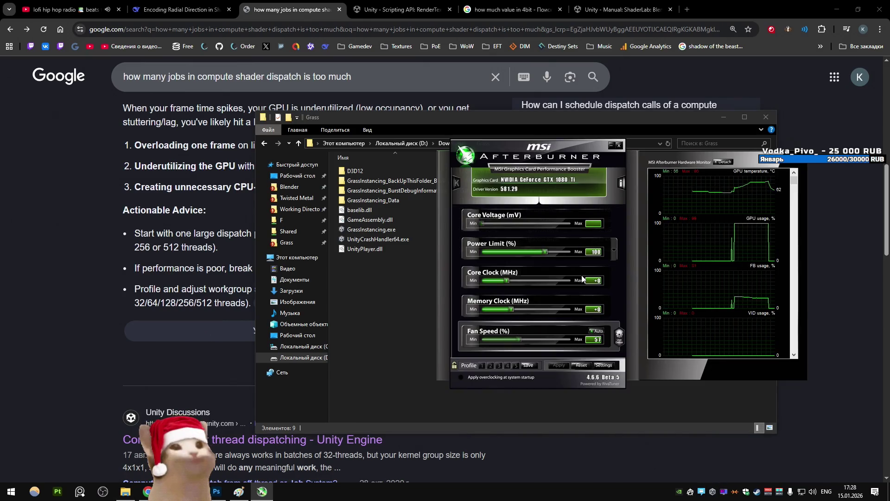
scroll(714, 225, down, 3)
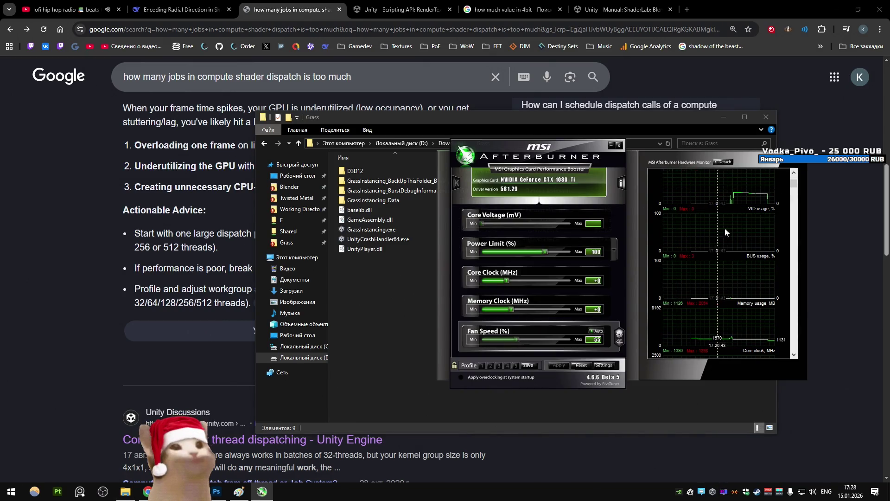
scroll(709, 250, down, 1)
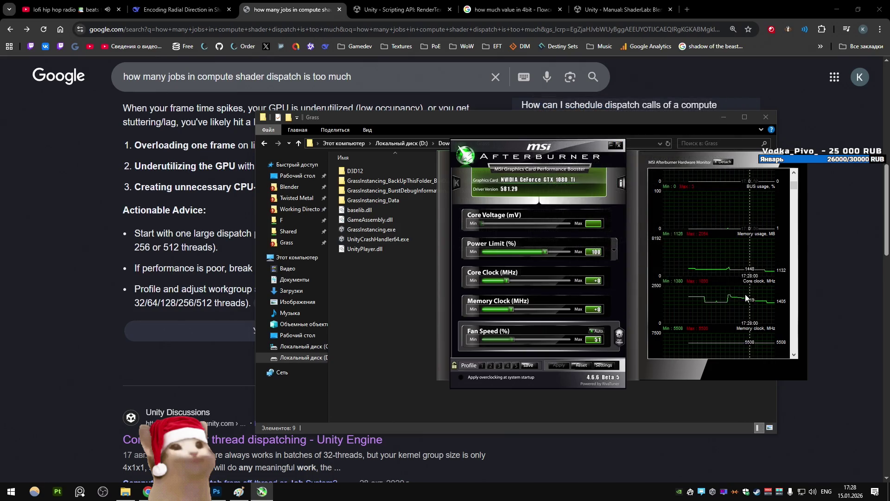
click(602, 365)
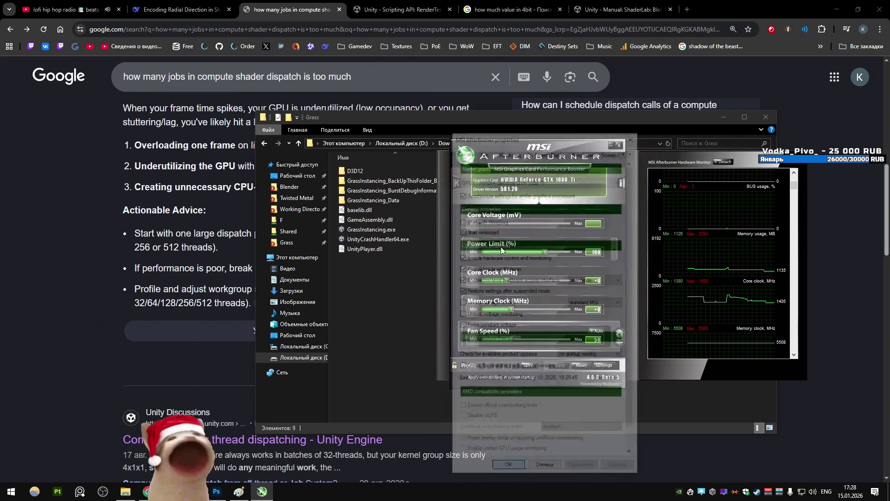
- On the Monitoring tab, enable Show in On-Screen Display for Core clock and Memory clock
click(522, 151)
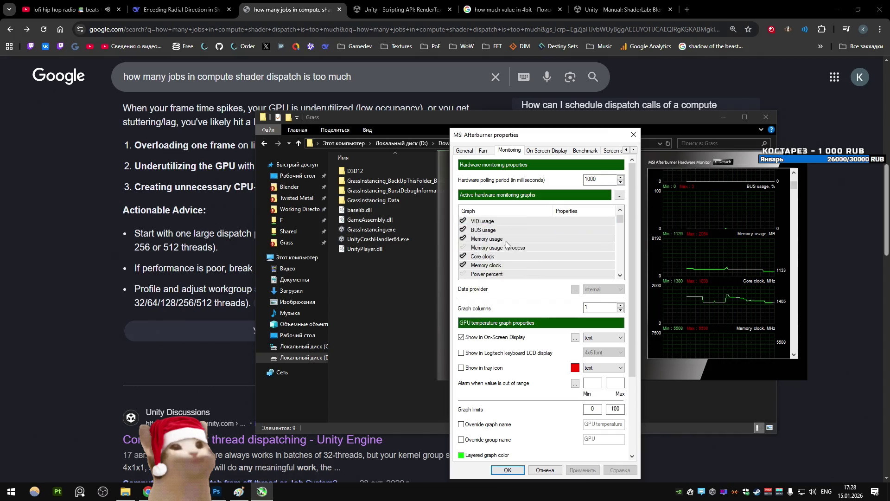
scroll(524, 243, down, 10)
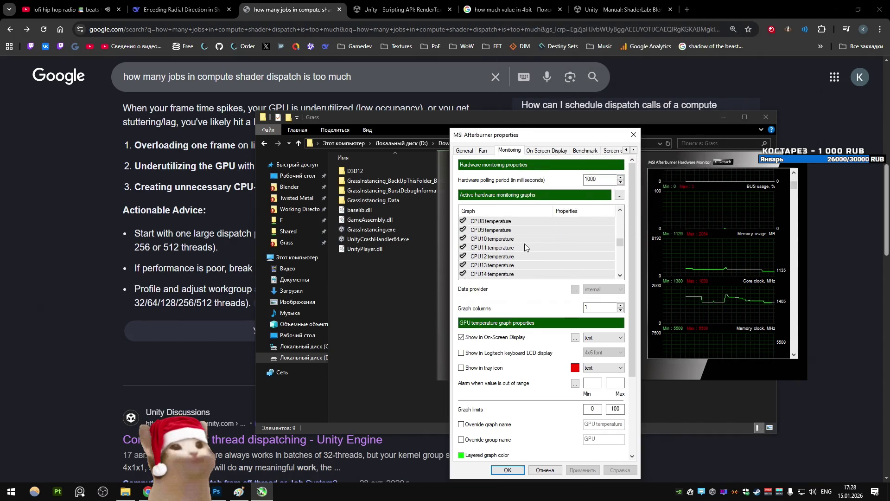
scroll(525, 247, up, 6)
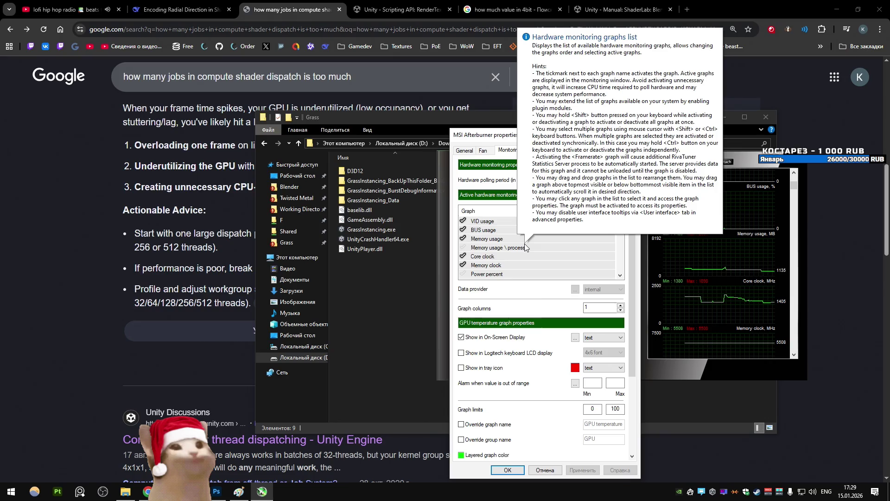
scroll(525, 247, down, 1)
scroll(524, 247, up, 2)
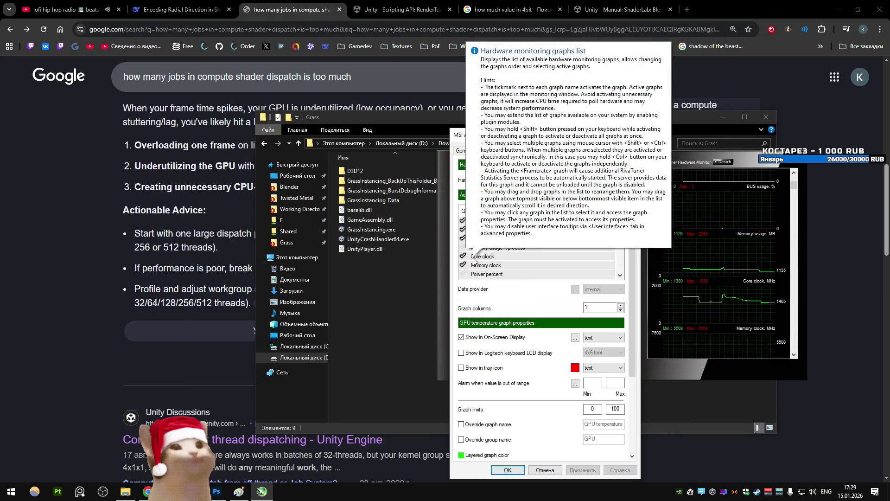
scroll(505, 256, up, 1)
scroll(505, 255, down, 1)
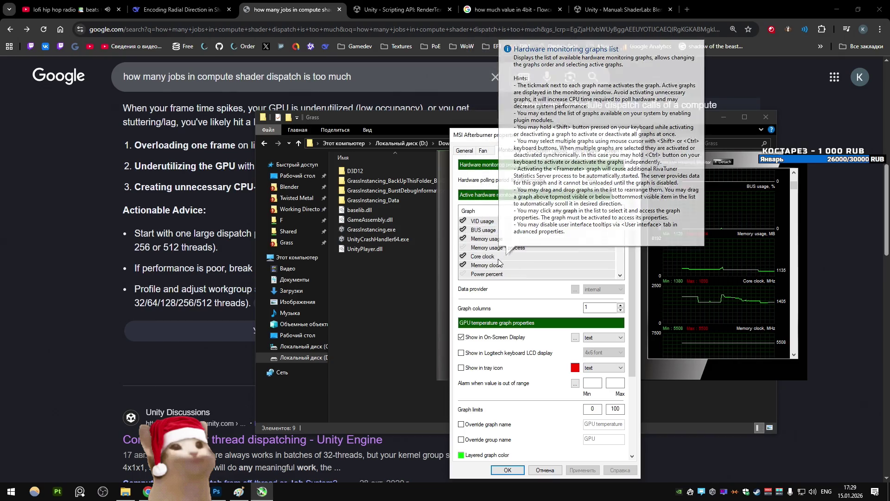
click(470, 256)
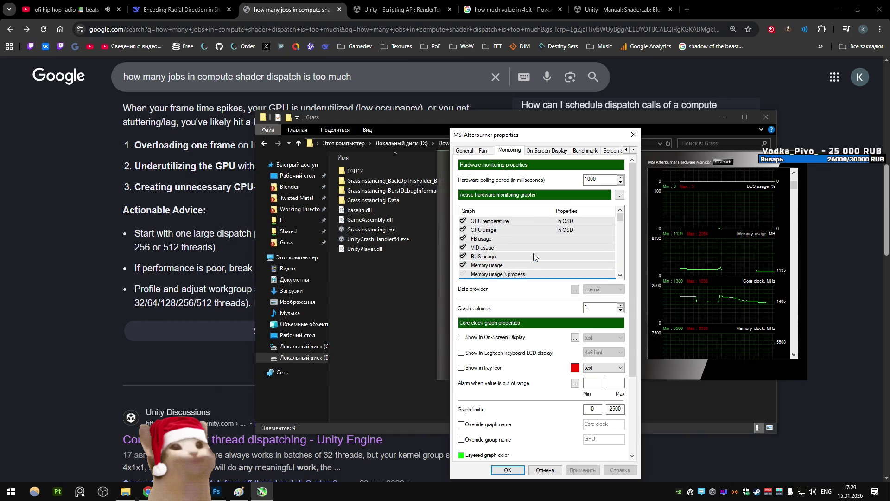
click(462, 338)
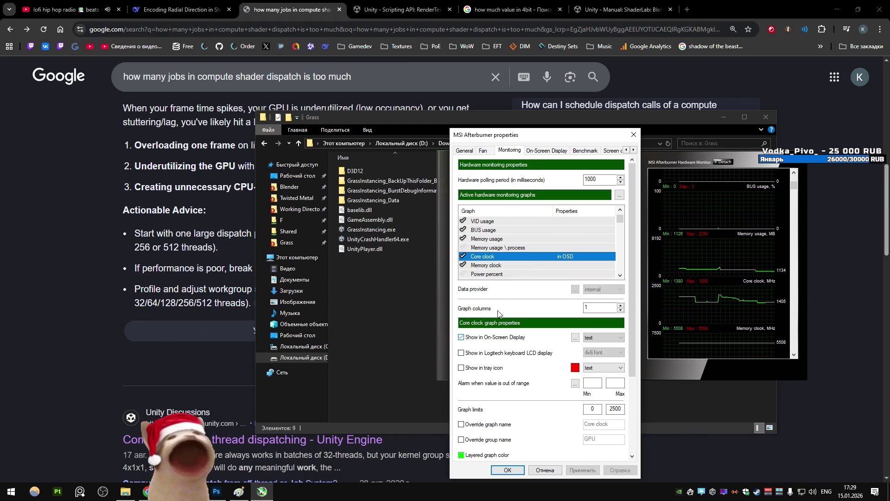
click(486, 264)
click(461, 338)
- Apply and confirm the monitoring settings, then launch GrassInstancing.exe from the Grass folder
scroll(503, 247, up, 1)
scroll(503, 247, down, 2)
click(582, 470)
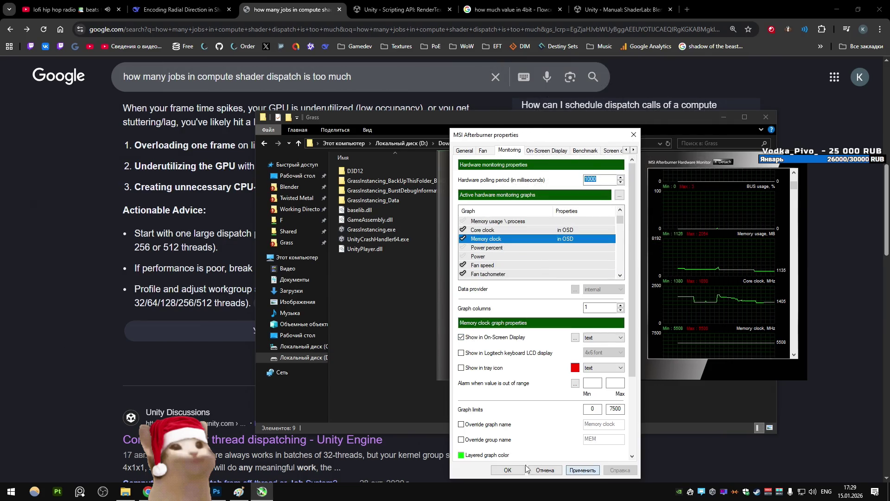
scroll(529, 246, down, 6)
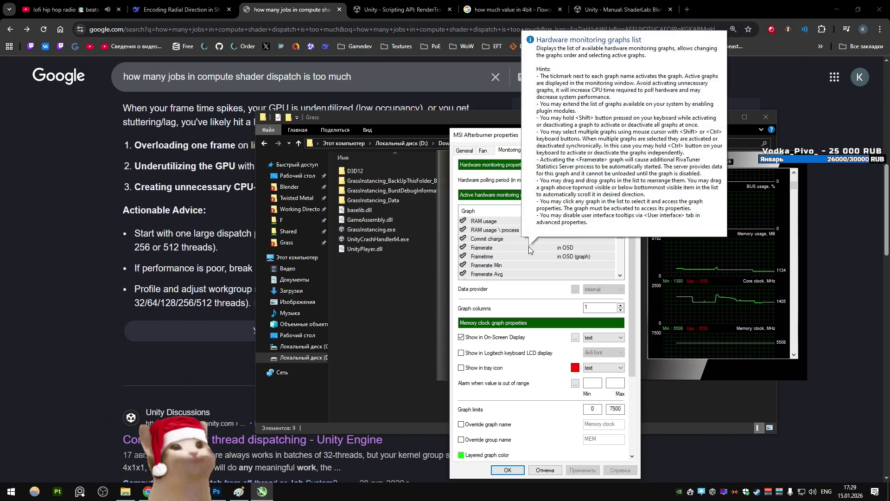
scroll(528, 246, down, 6)
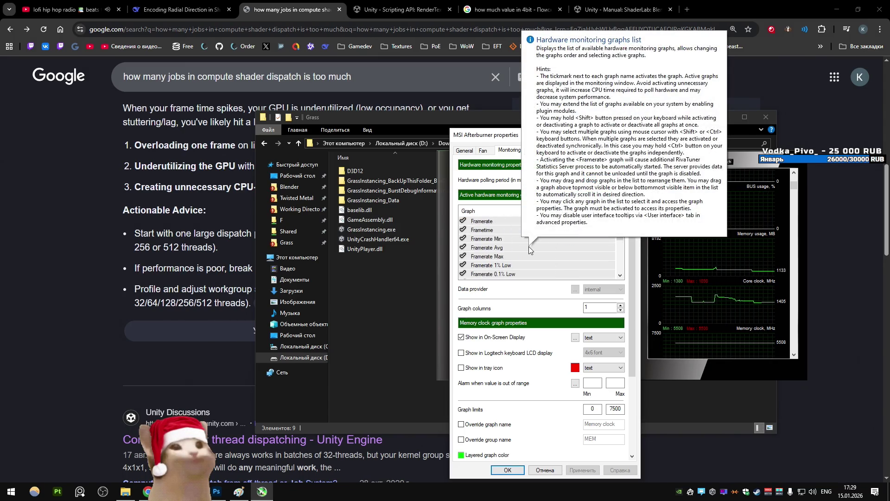
scroll(529, 246, down, 20)
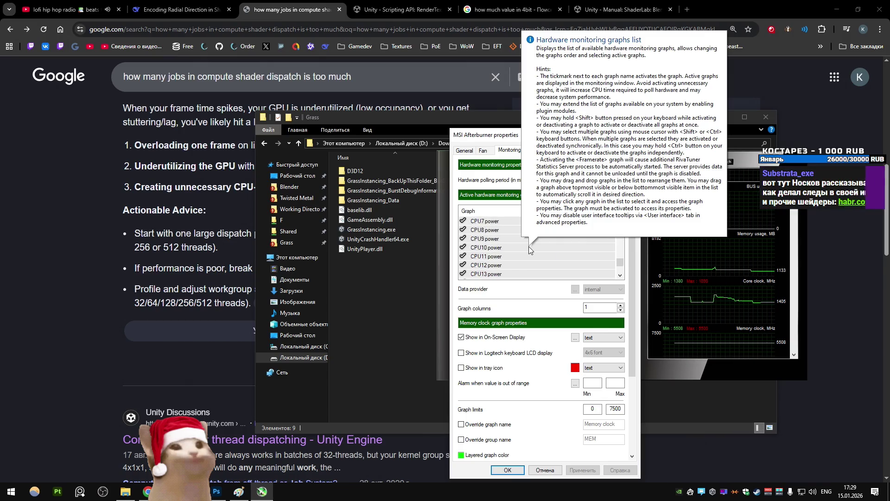
click(508, 470)
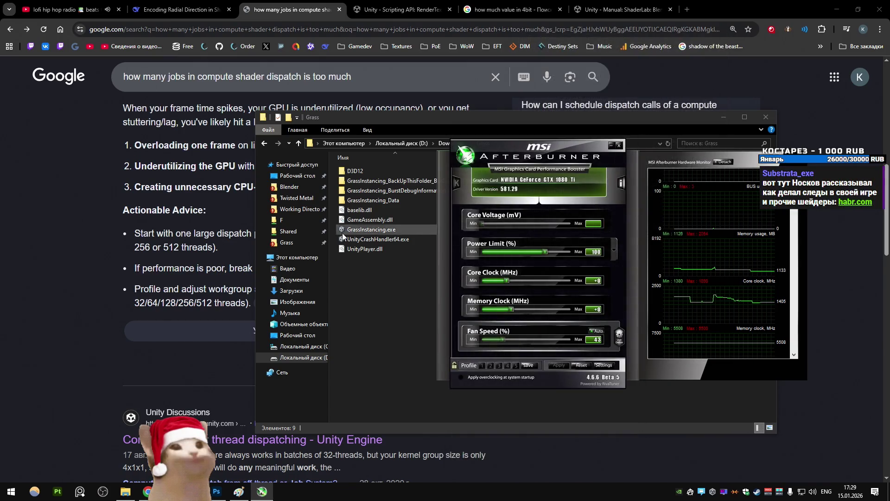
double_click(371, 229)
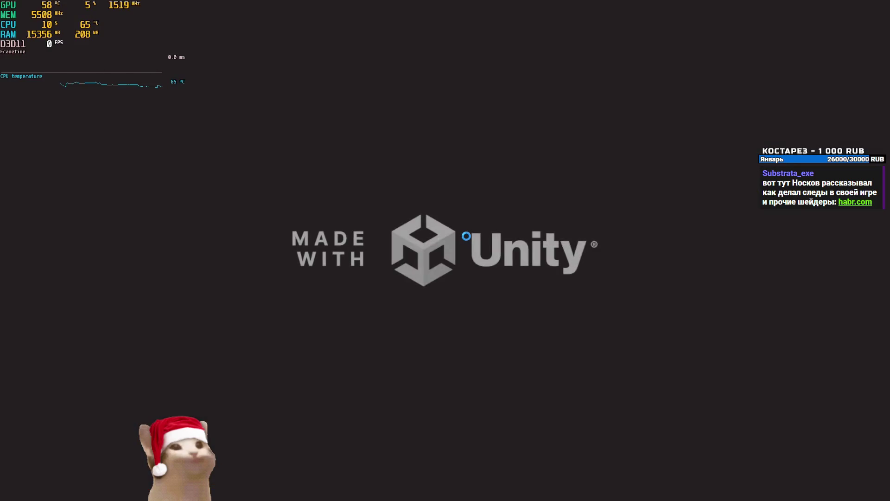